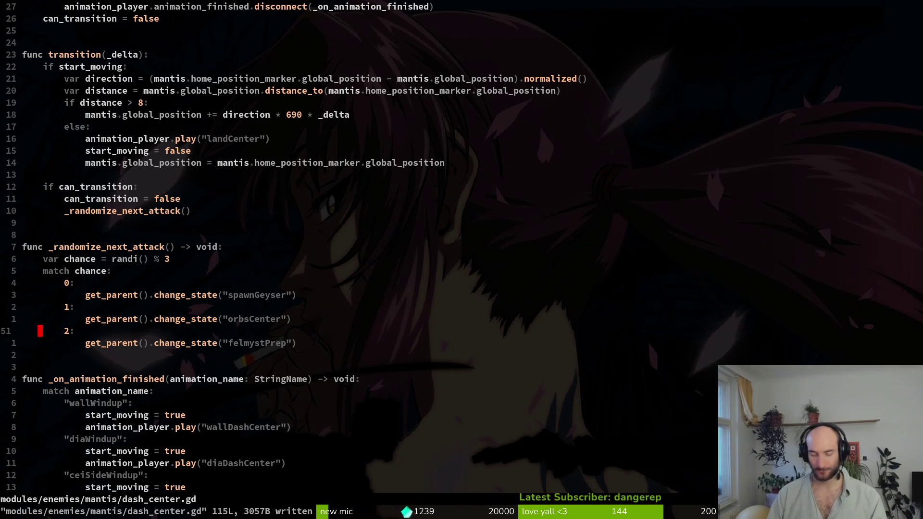
- Find and open spawn_orbs.gd in Vim, then jump to the next-attack match cases
key(space)
key(f)
key(f)
text(spawnorb)
key(Return)
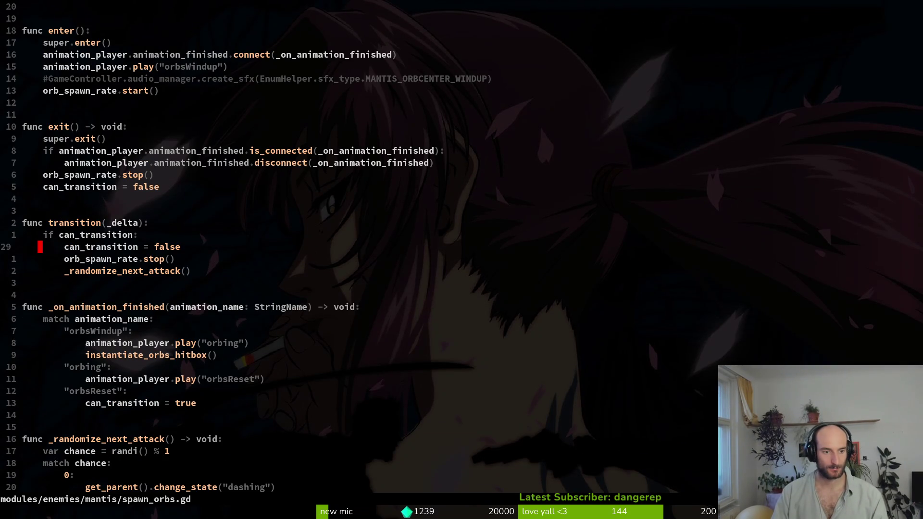
key(ctrl+d)
text(:wq)
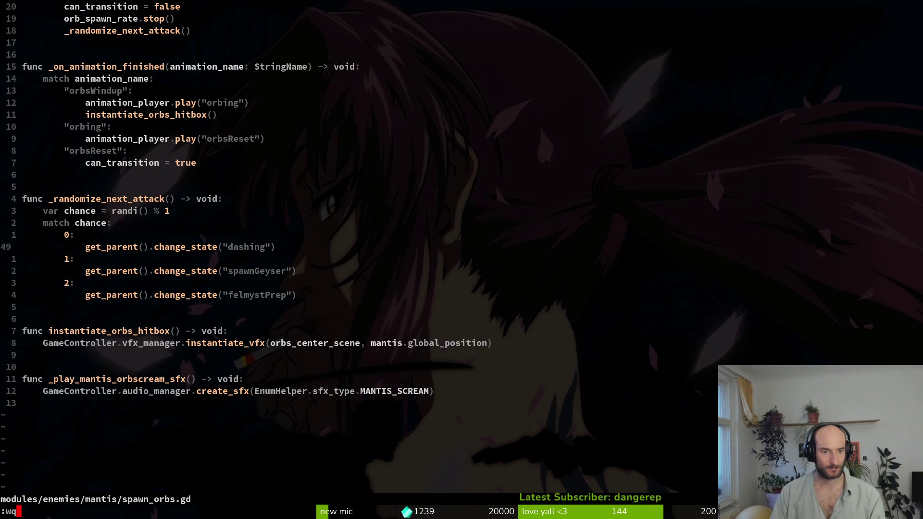
- Save and quit the script, then run the pollinateOrDie project from the Godot editor
key(Return)
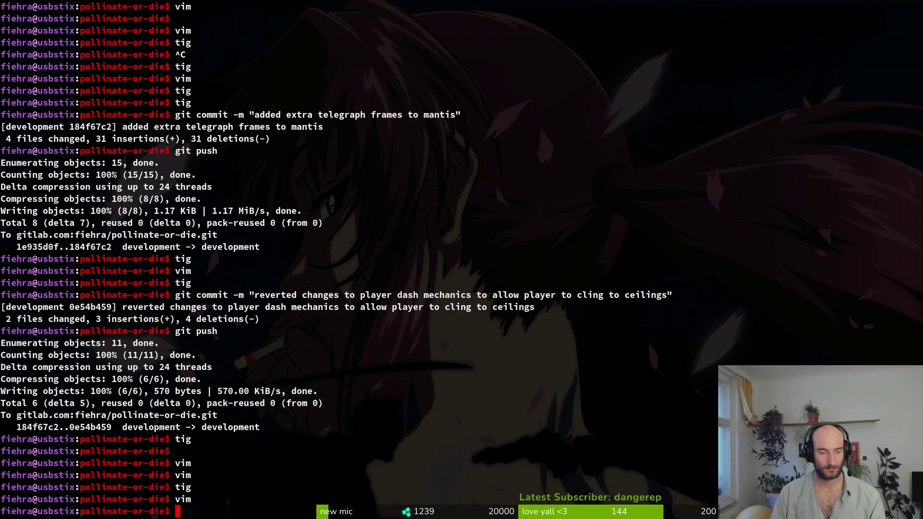
key(alt+Tab)
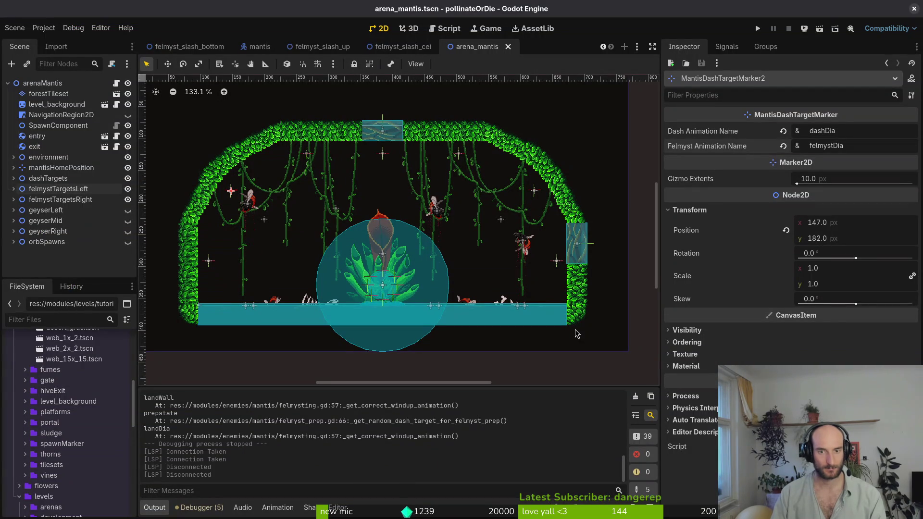
click(758, 29)
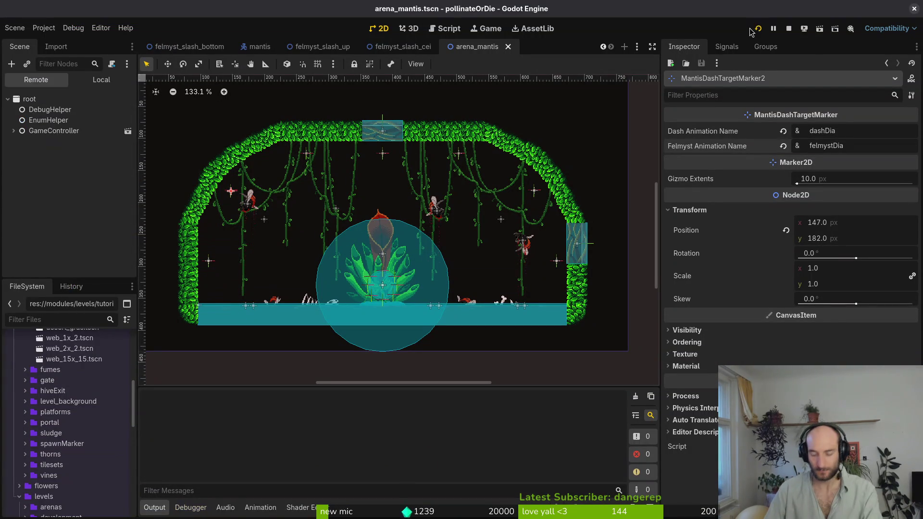
- Start the game and load the mantis boss arena from the level-select menu
key(Return)
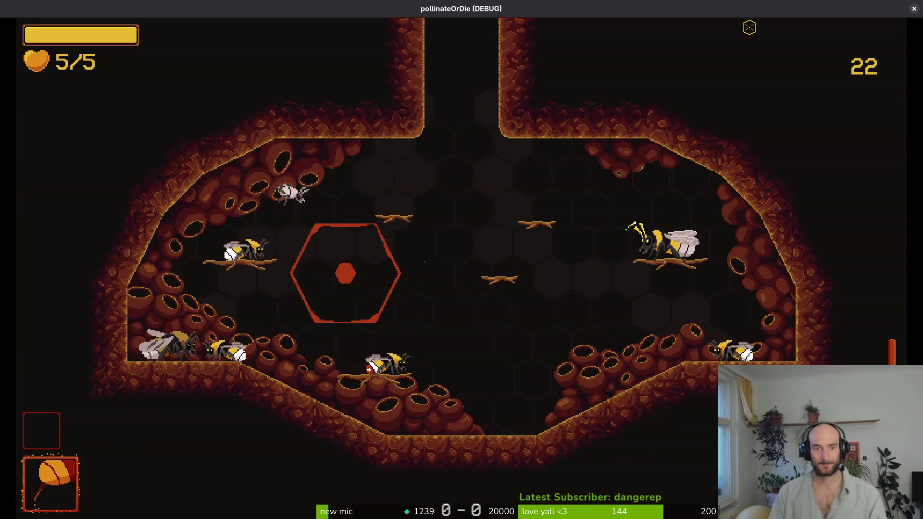
key(Escape)
key(Down)
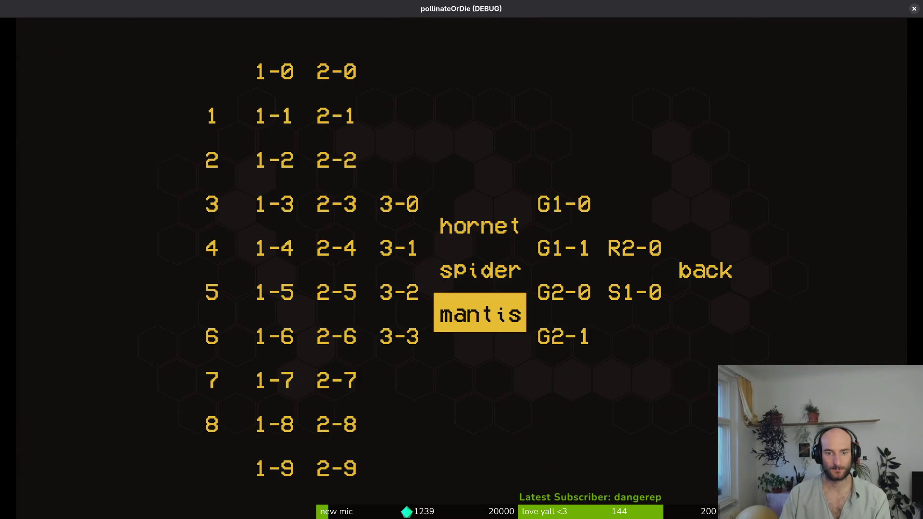
key(Return)
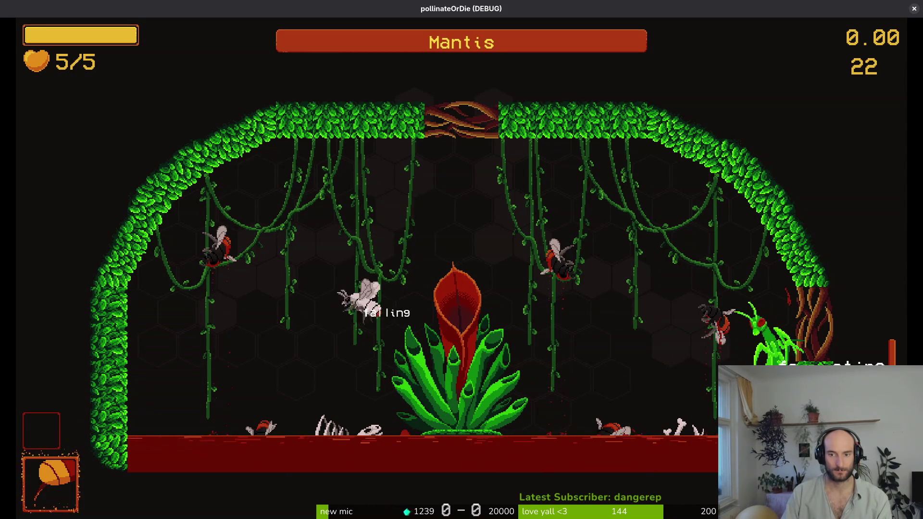
- Dodge the mantis's opening dash and dive onto the flower to slash it
key(Up)
key(Right)
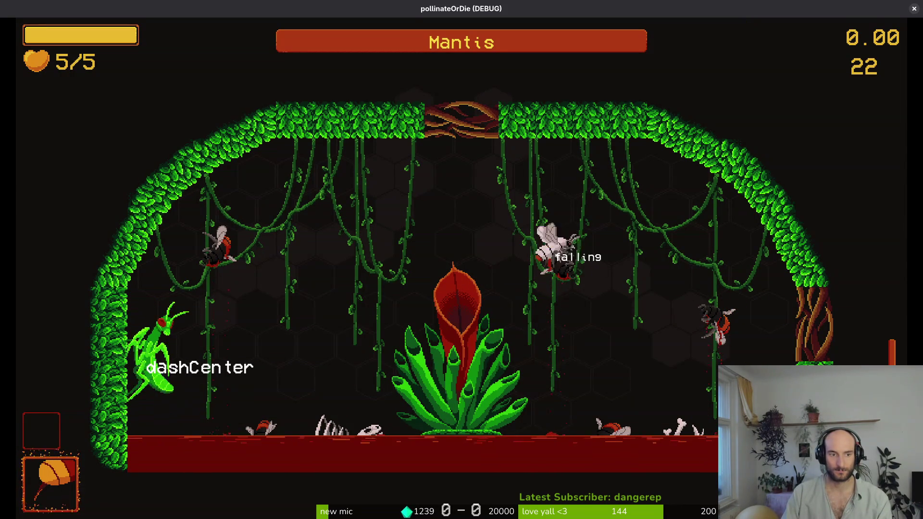
key(Left)
key(Down)
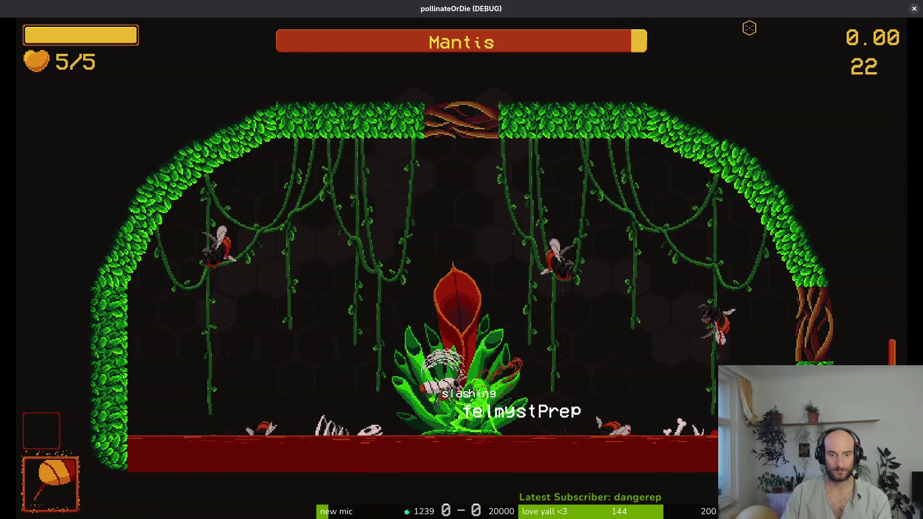
key(Up)
key(Right)
key(Left)
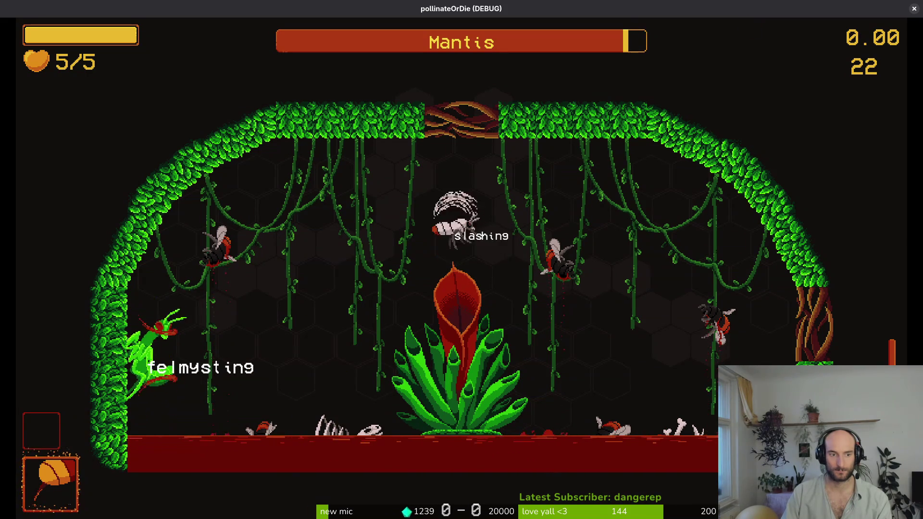
key(Left)
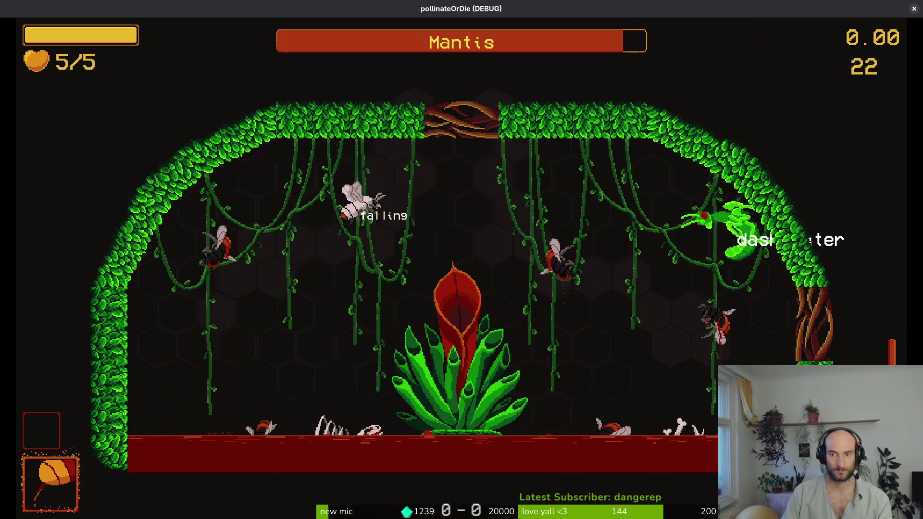
key(Down)
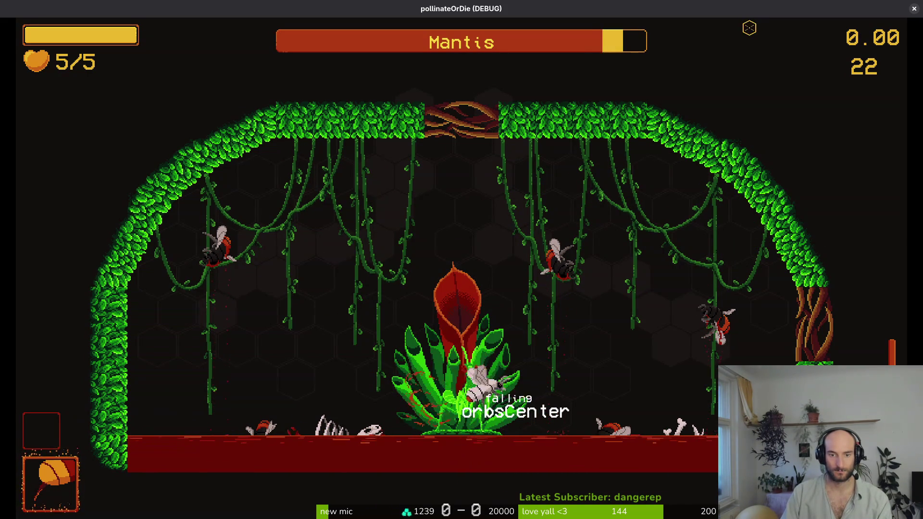
- Dash around the flower, slashing the mantis from above, the left and the base
key(Up)
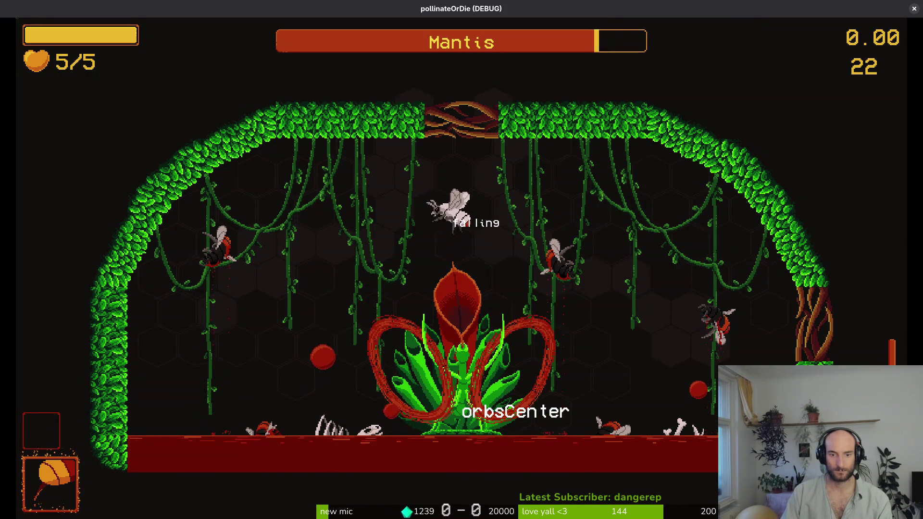
key(Down)
key(Down)
key(Left)
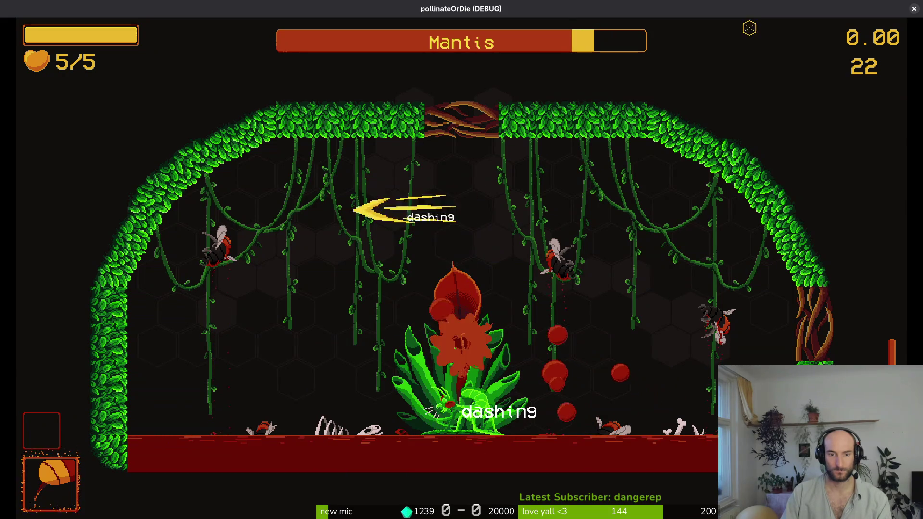
key(Up)
key(Left)
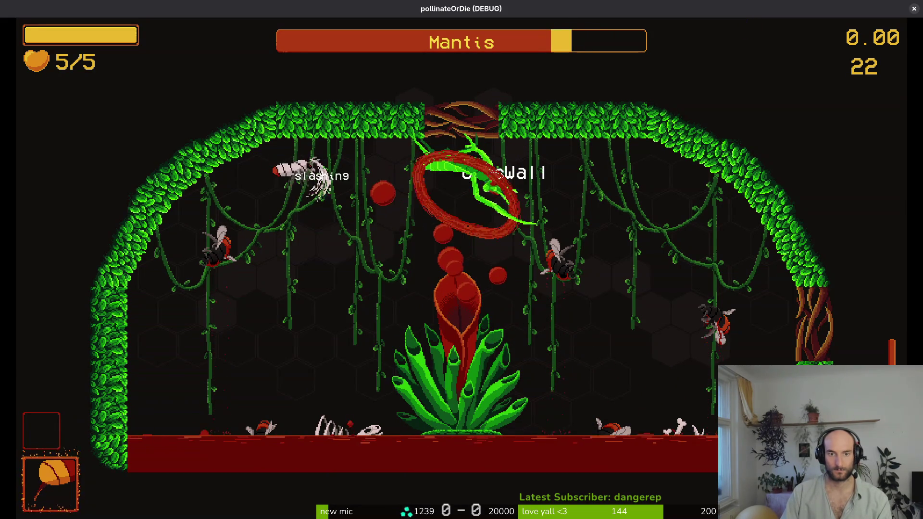
key(Down)
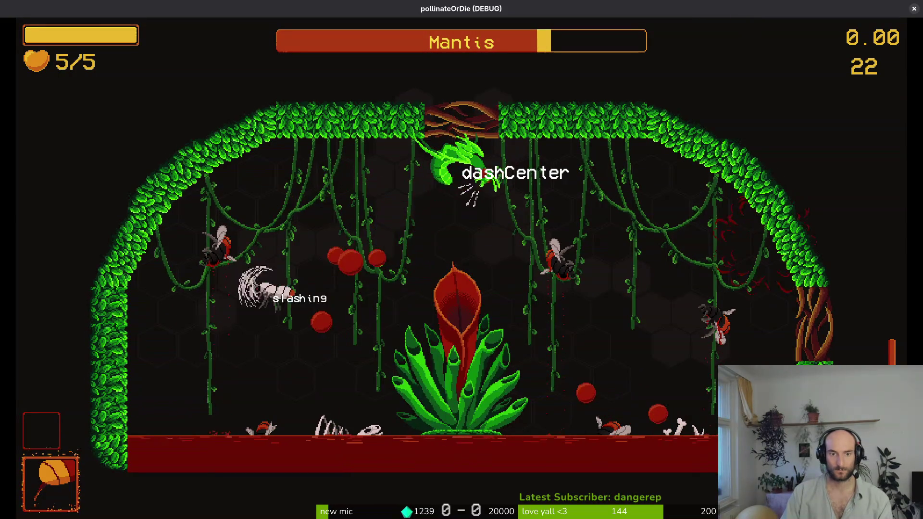
key(Right)
key(Up)
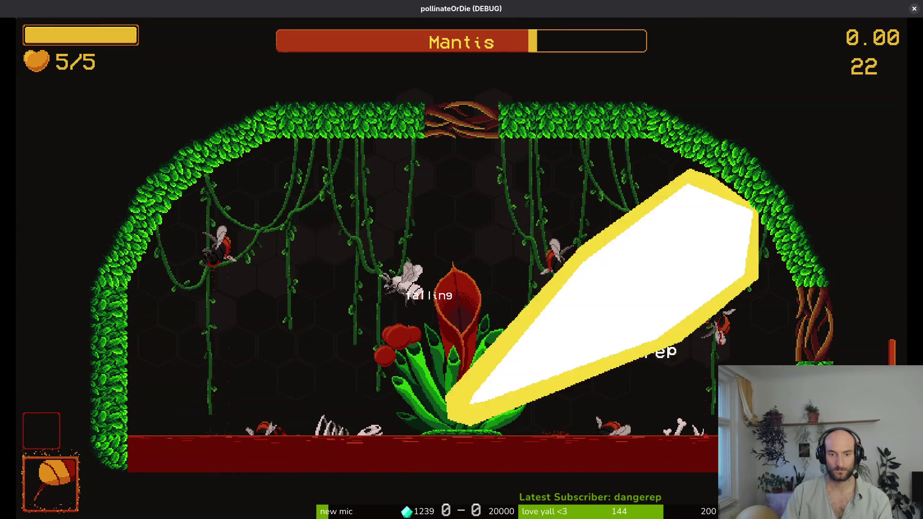
key(Left)
- Evade the beam, fire pillars and mantis slashes while counterattacking, ending at 3/5 lives
key(Up)
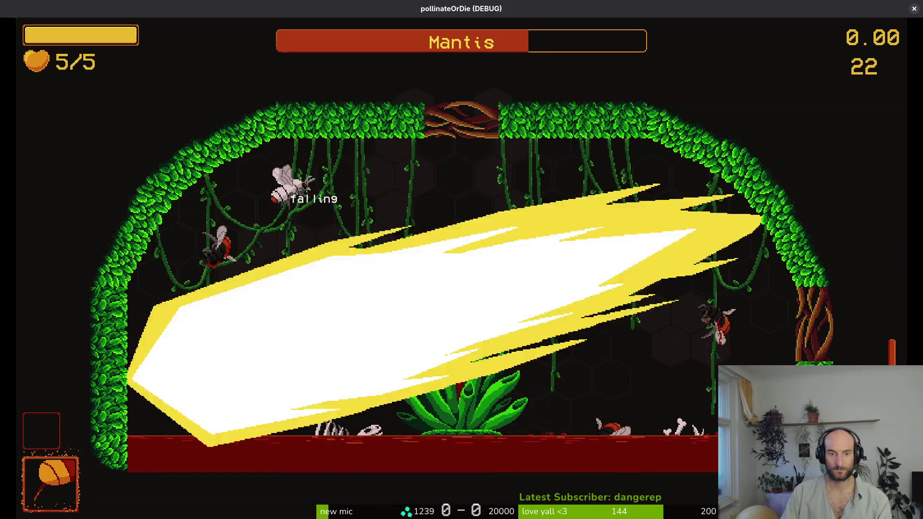
key(Right)
key(Left)
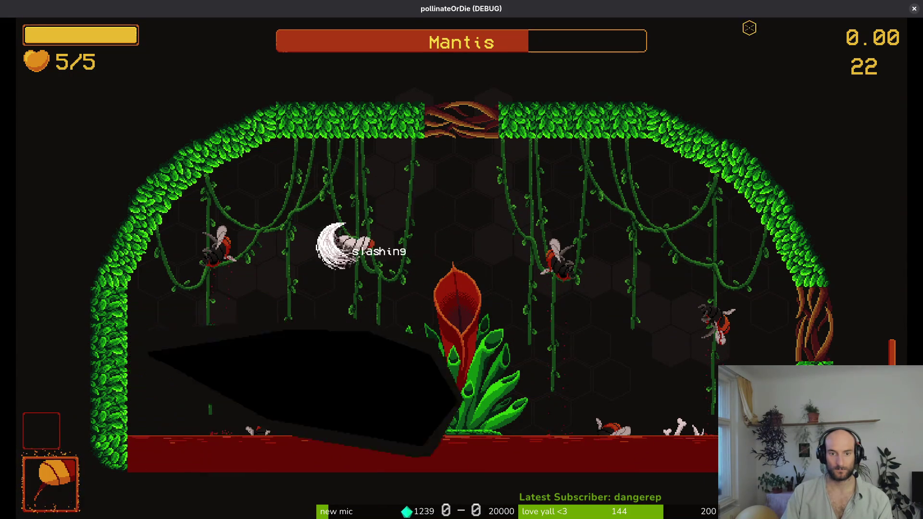
key(Right)
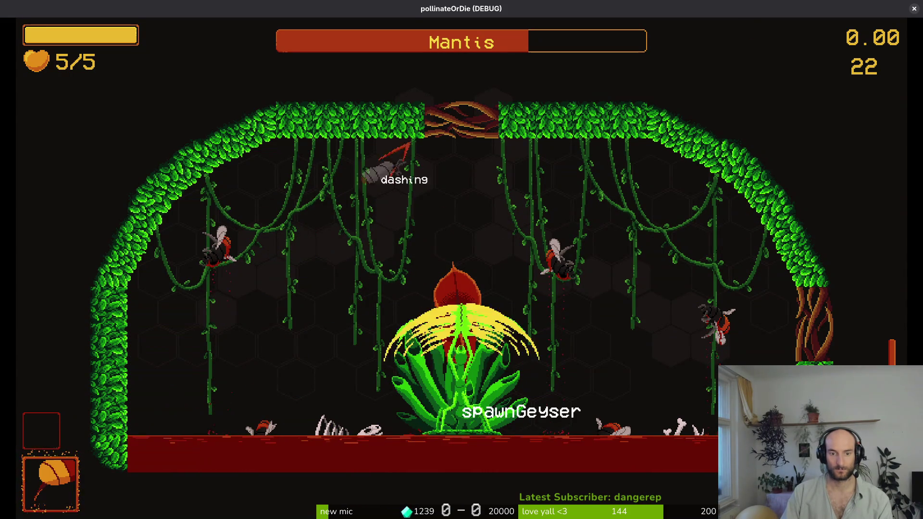
key(Left)
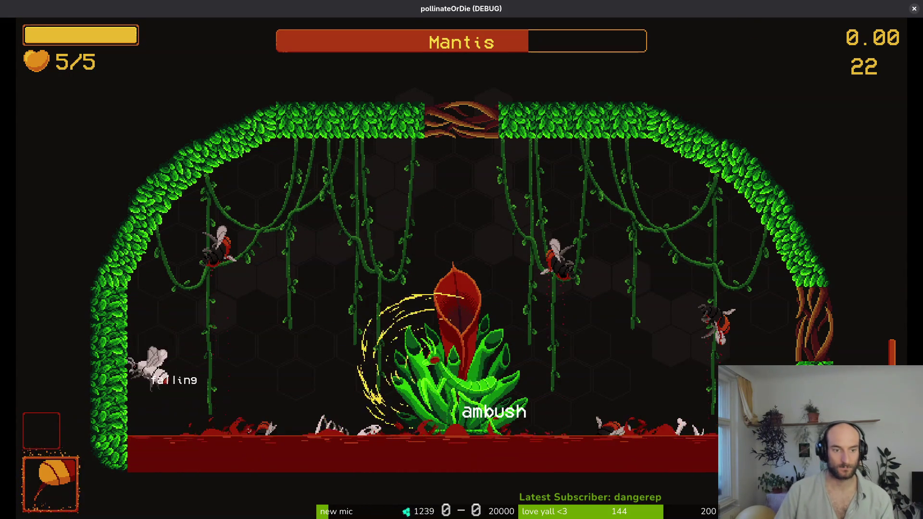
key(Up)
key(Right)
key(Right)
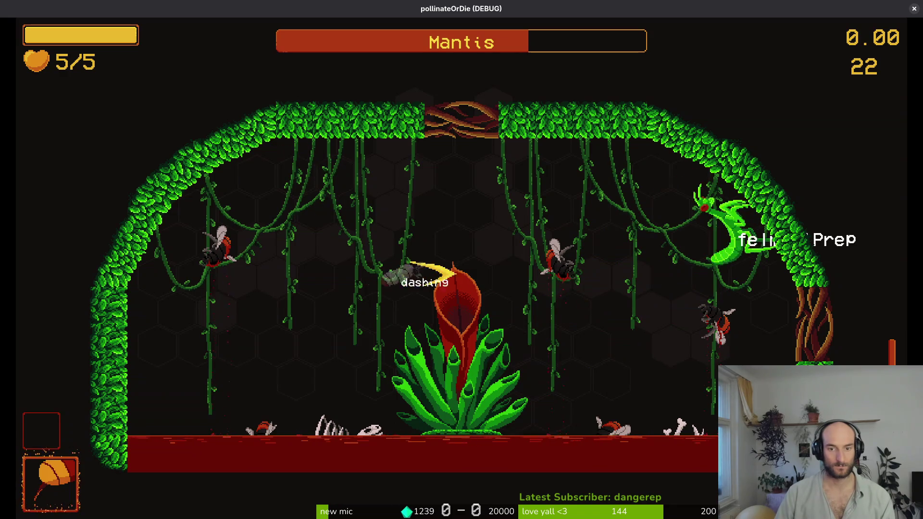
key(Left)
key(Up)
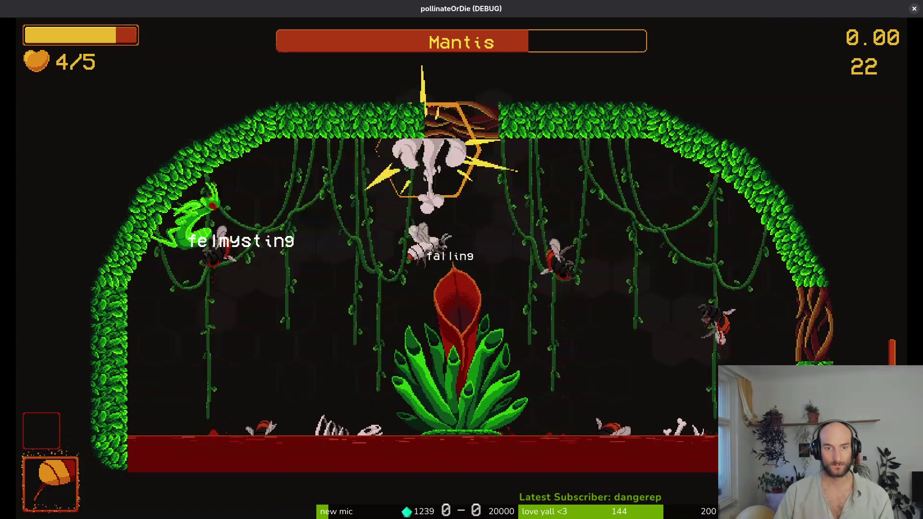
key(Down)
key(Left)
key(Right)
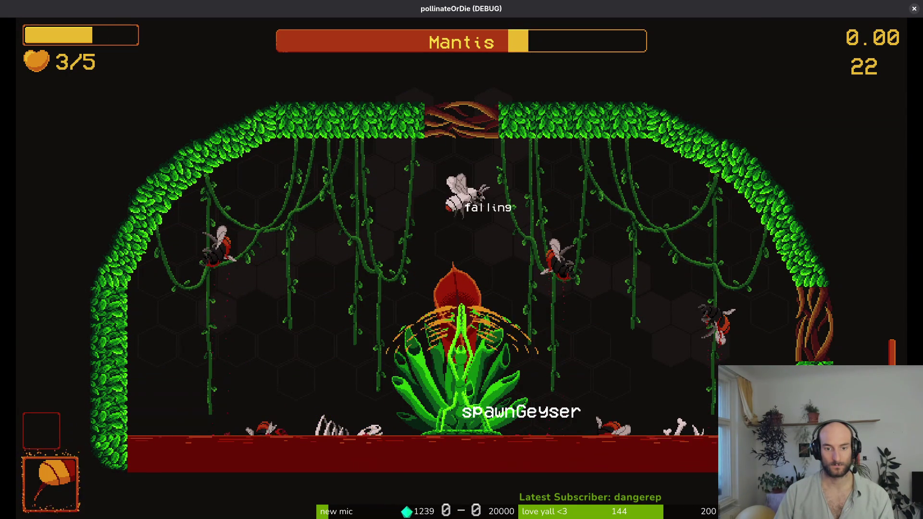
- Dash across the room and into the mantis for repeated hits once the thorns clear
key(Right)
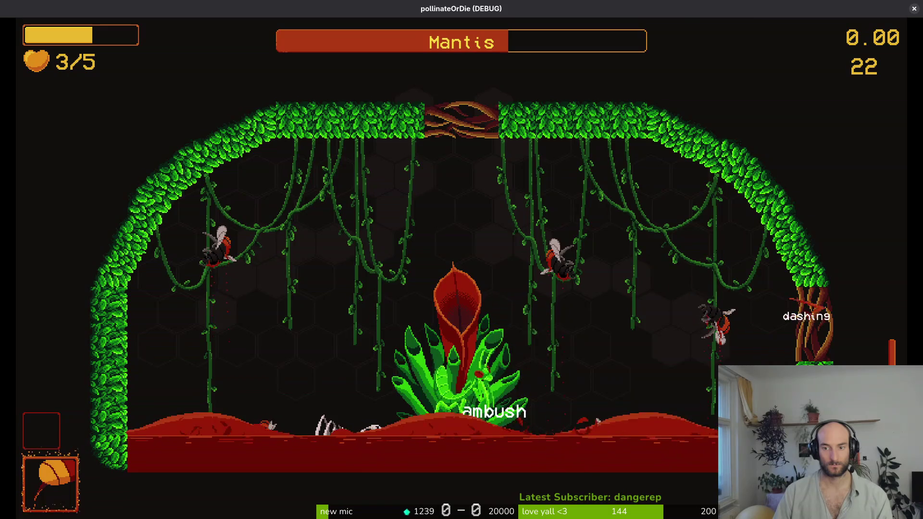
key(Left)
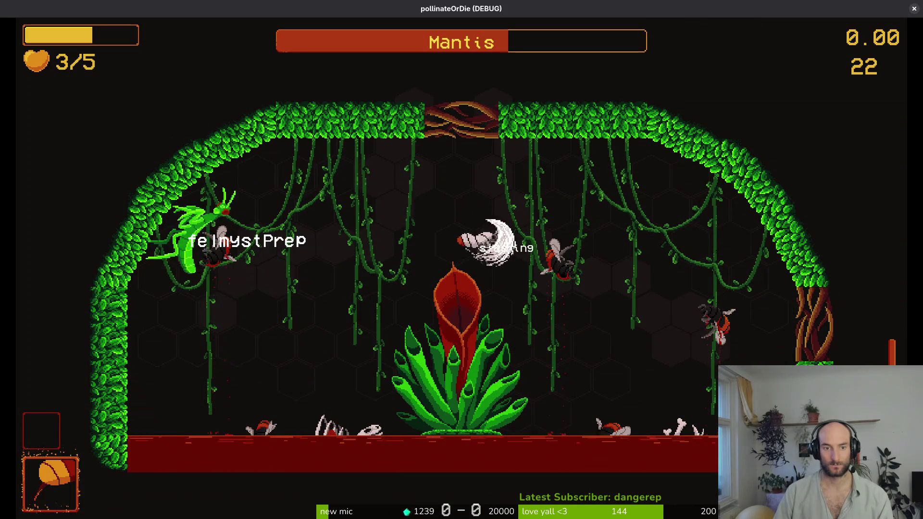
key(Left)
key(Left)
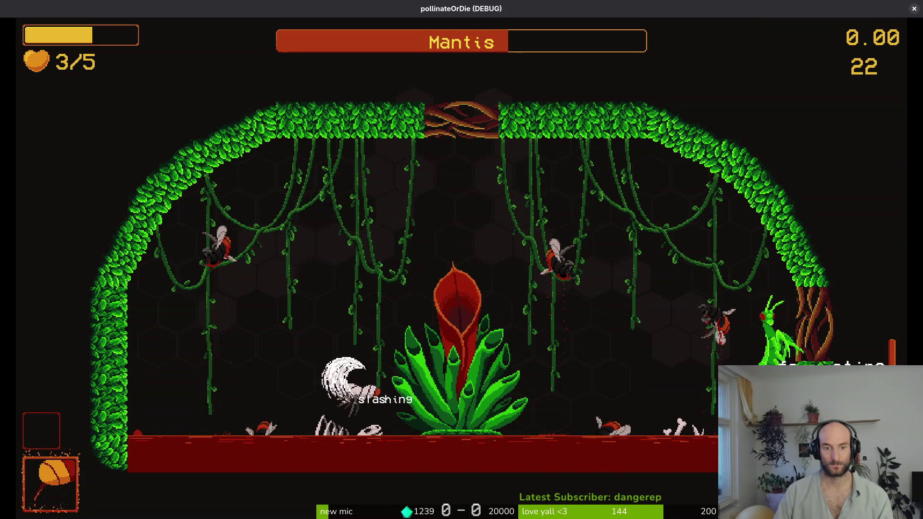
key(Right)
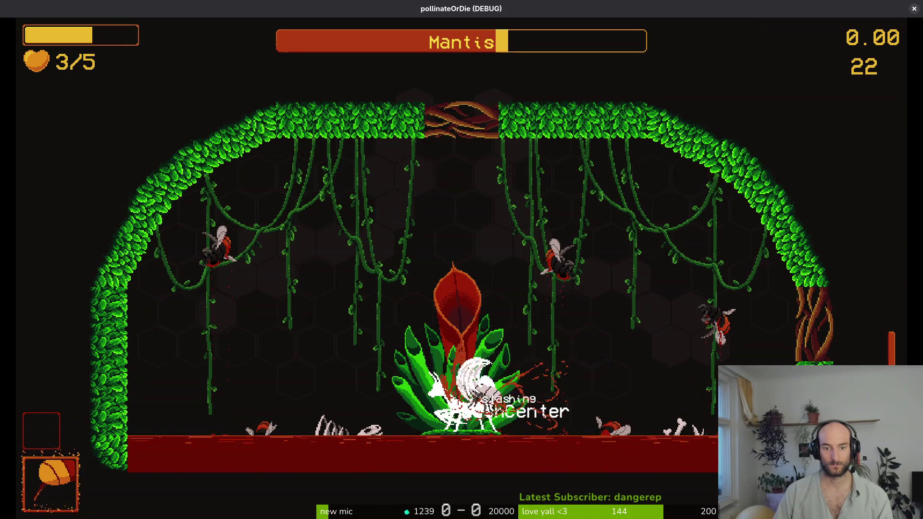
key(Down)
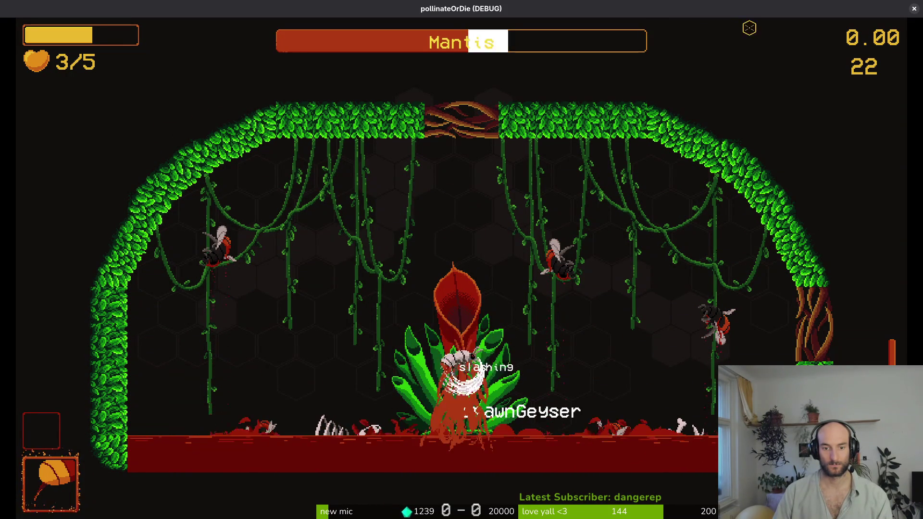
key(Left)
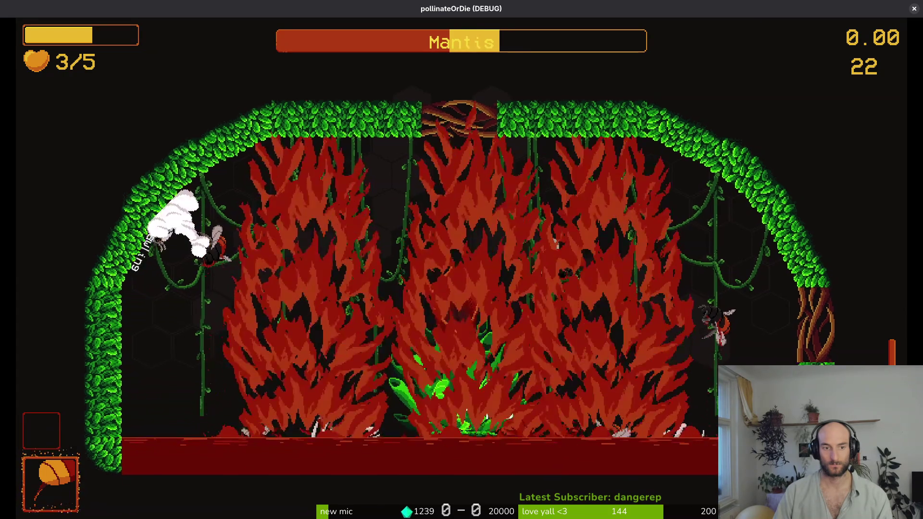
key(Up)
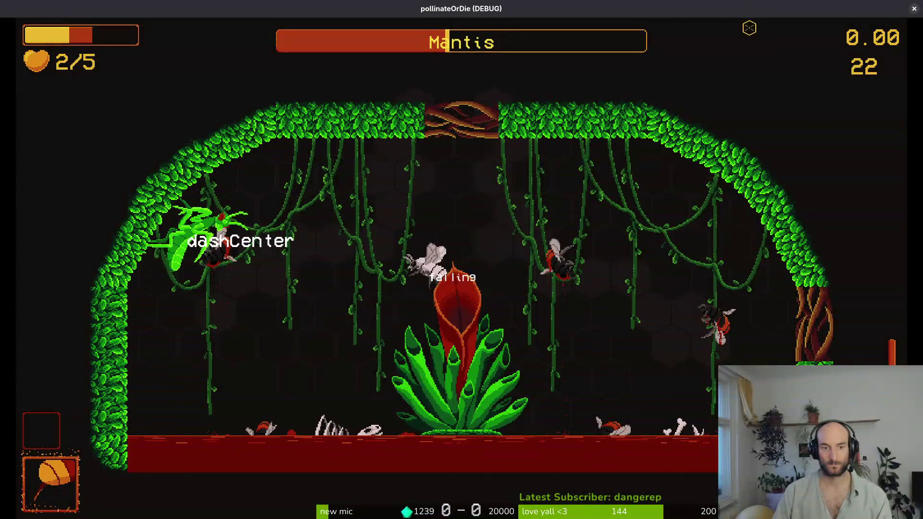
- Rise off the plant, slash the mantis near the centre, and climb clear of the light beam
key(Up)
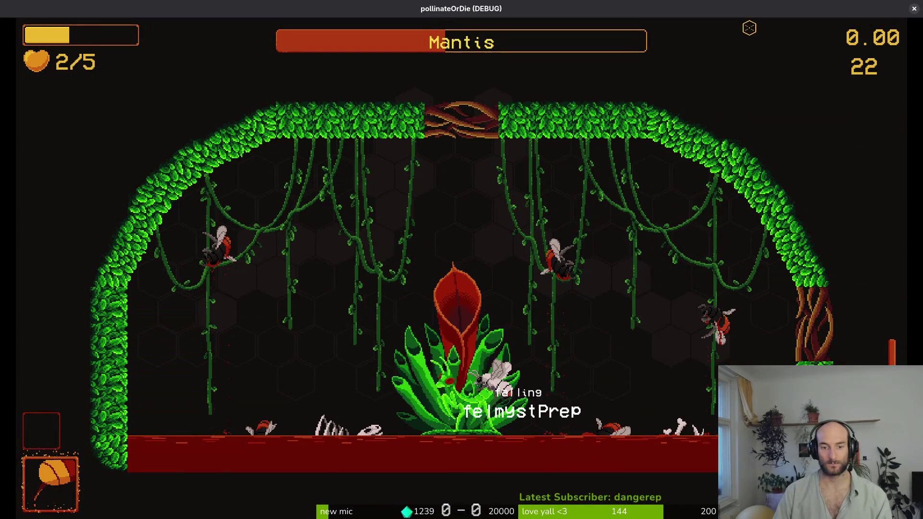
key(Up)
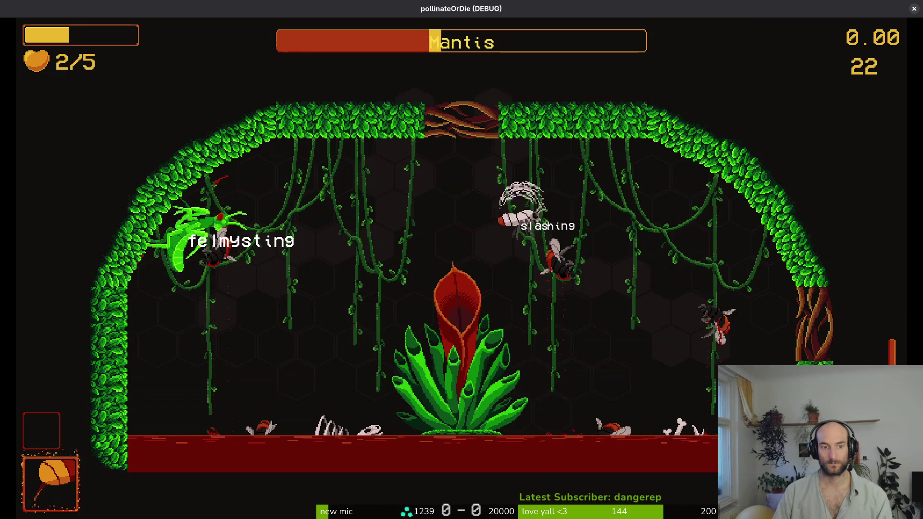
key(Up)
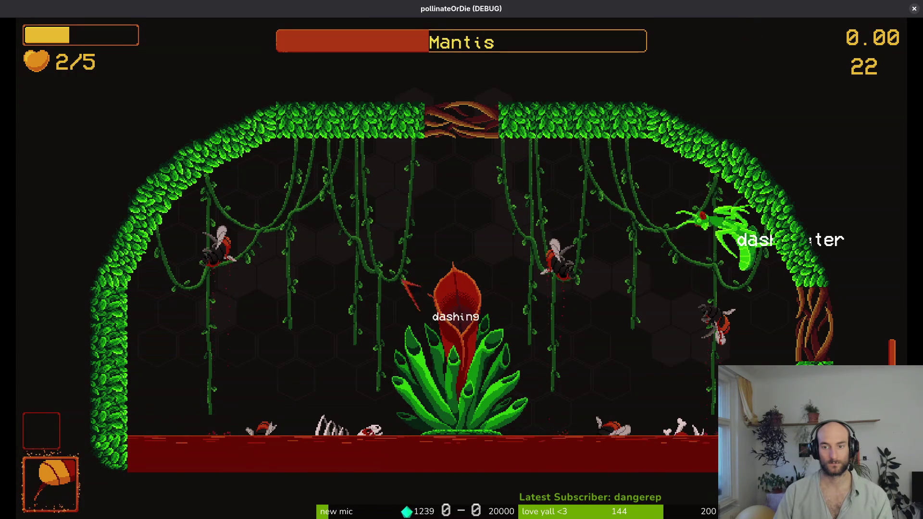
key(x)
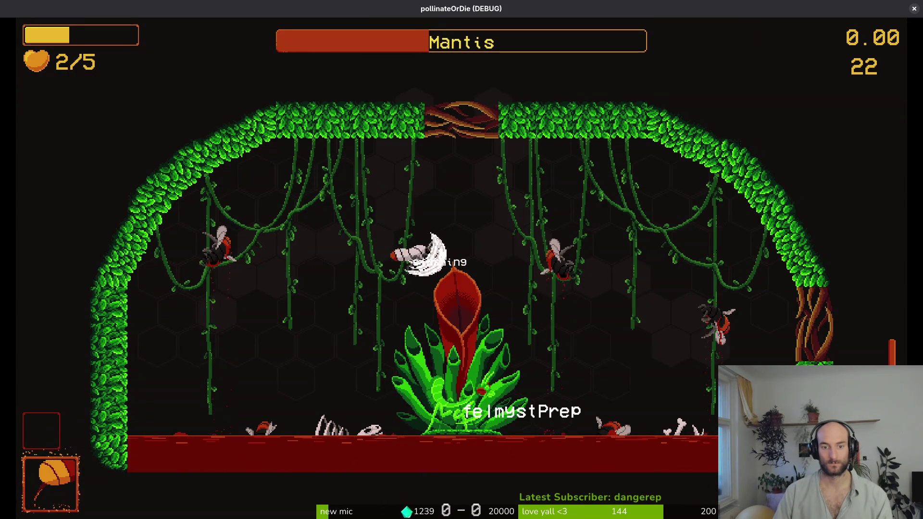
key(x)
key(Up)
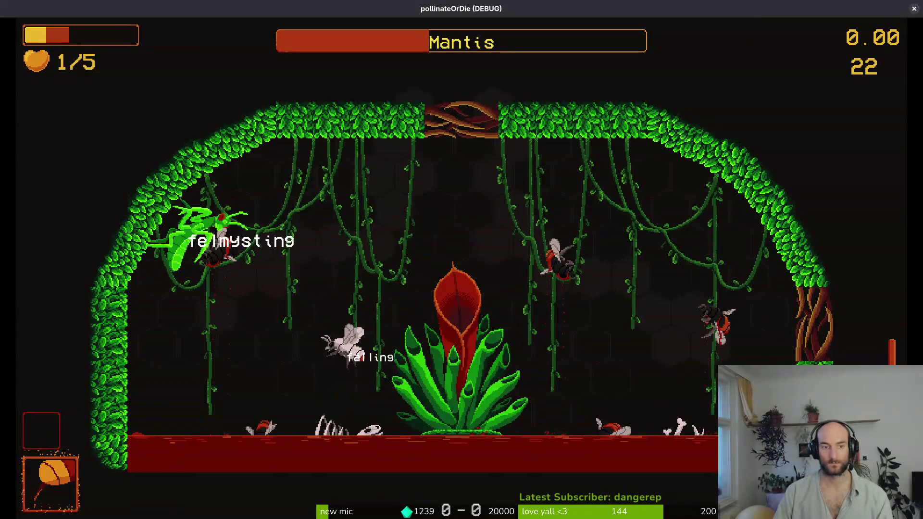
- Slash the mantis repeatedly on the plant, escaping the thorny vines, ending at 1/5 lives
key(x)
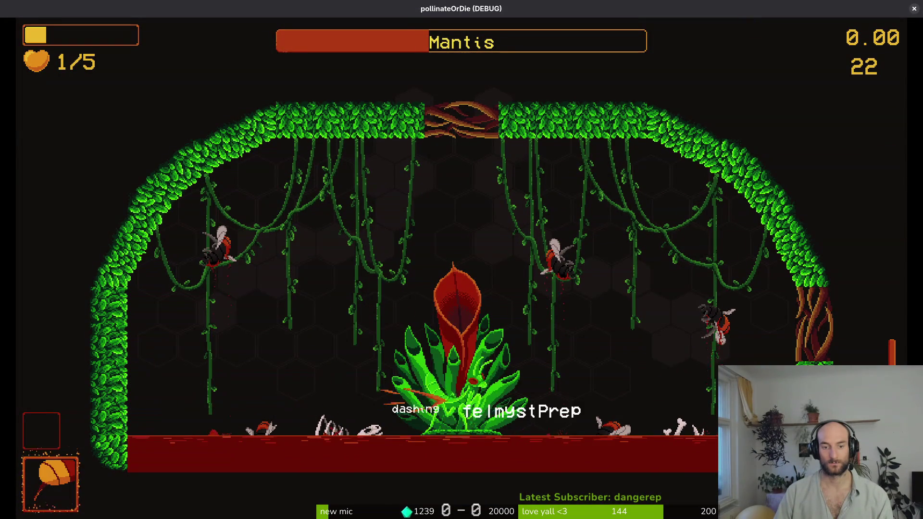
key(x)
key(x)
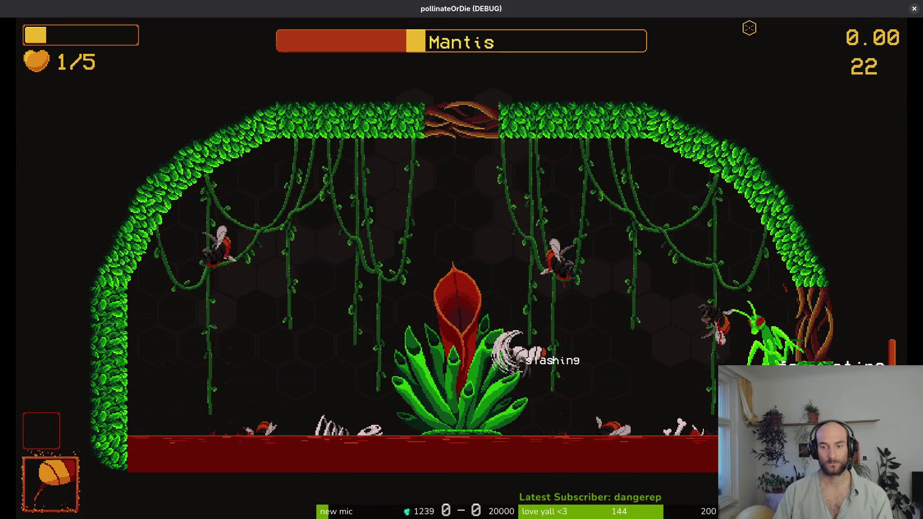
key(x)
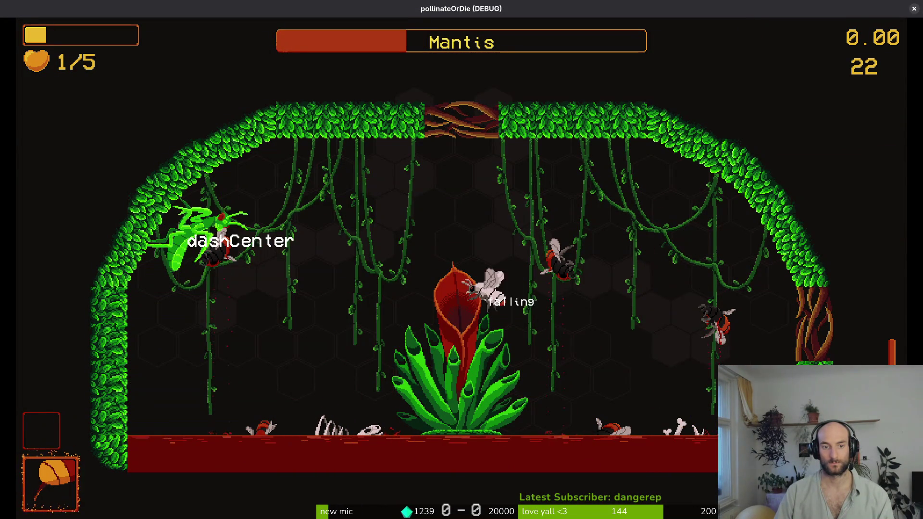
key(shift)
key(Right)
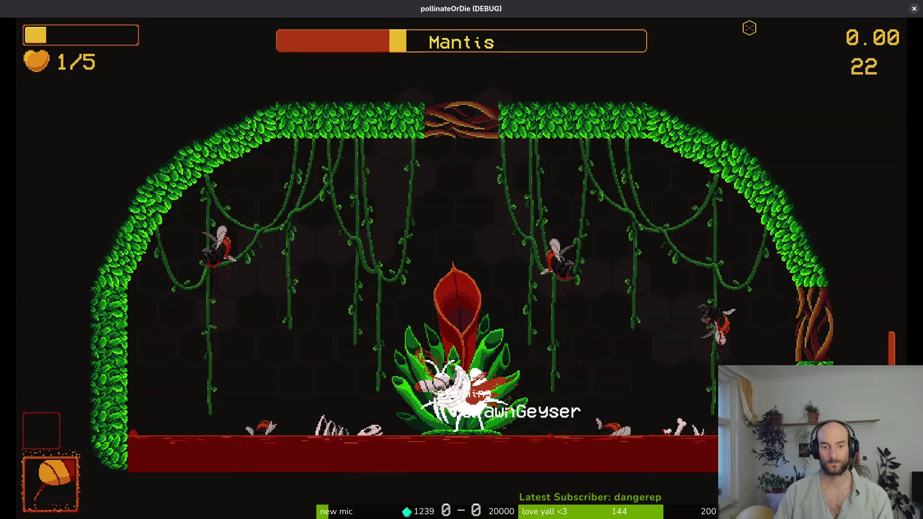
key(x)
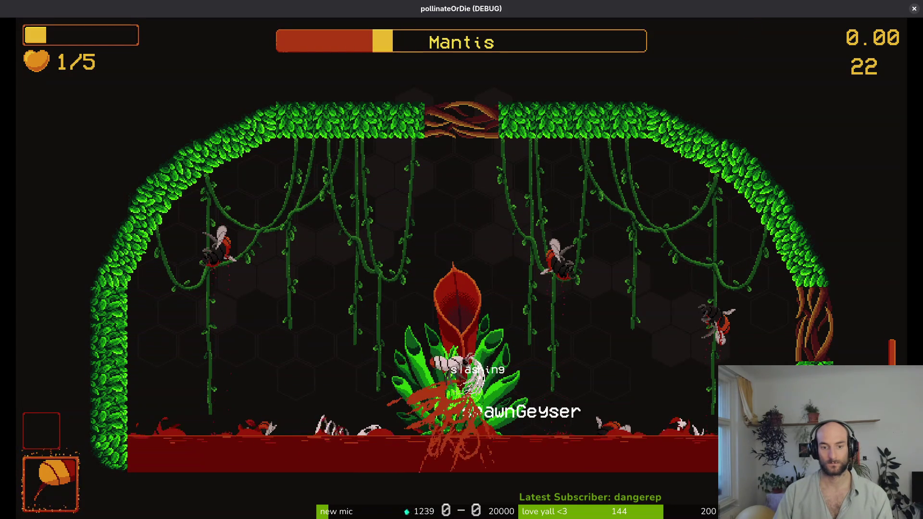
key(shift)
key(Right)
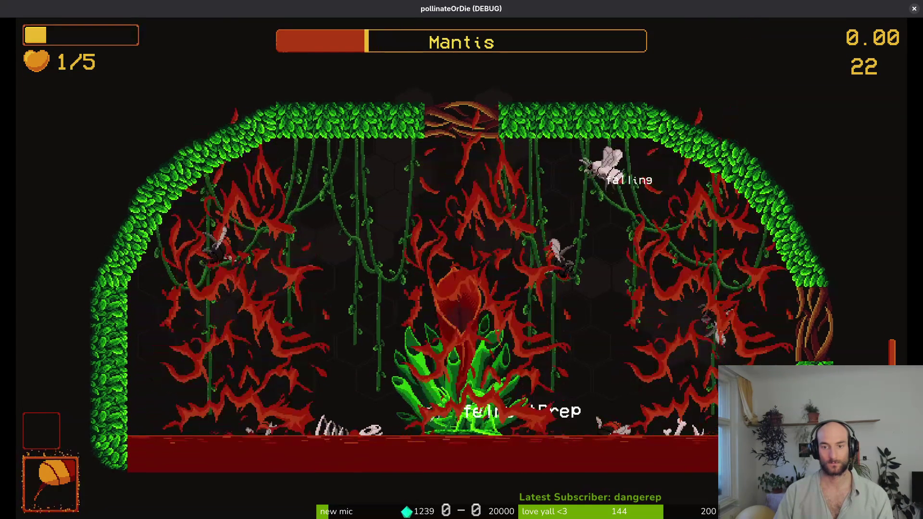
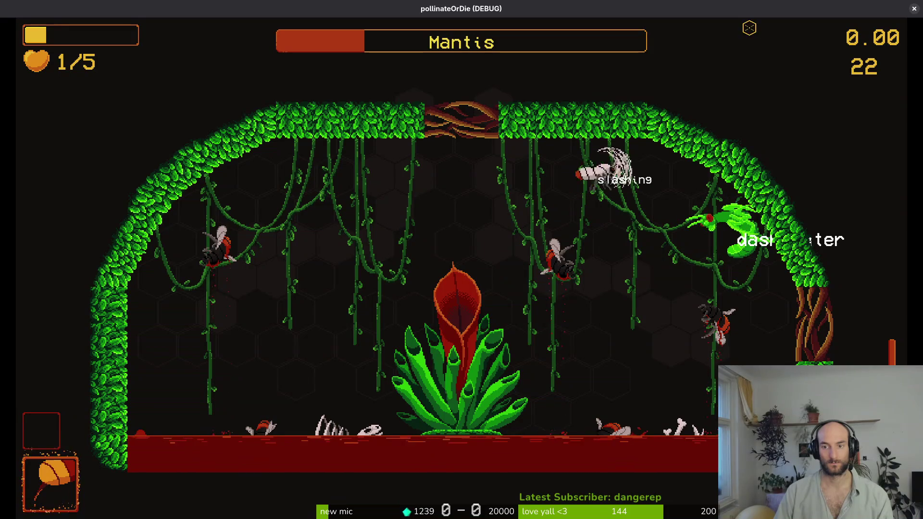
- Dash and slash at the Mantis until the bee dies, then close the game window
key(Left)
key(x)
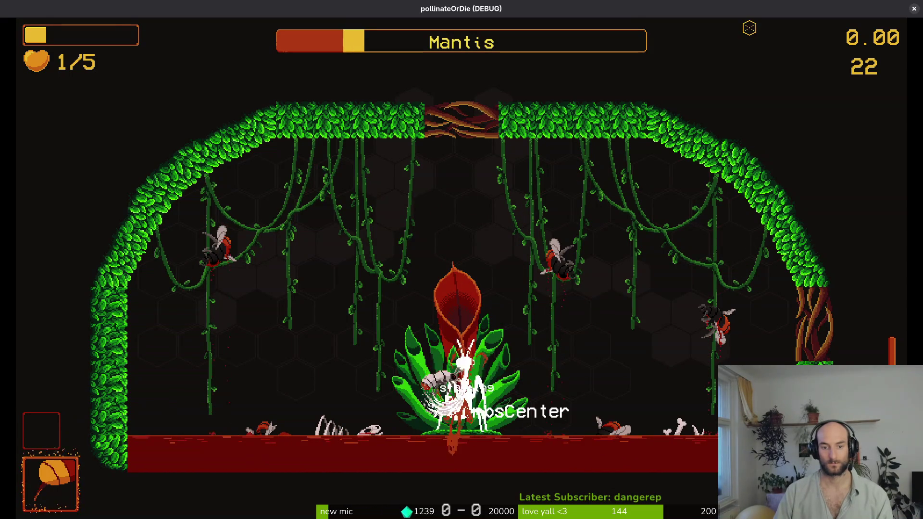
key(x)
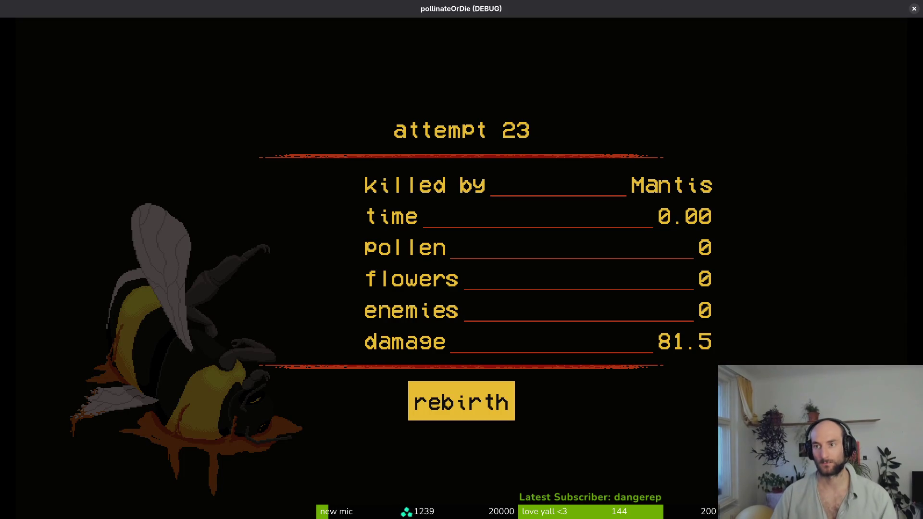
click(913, 9)
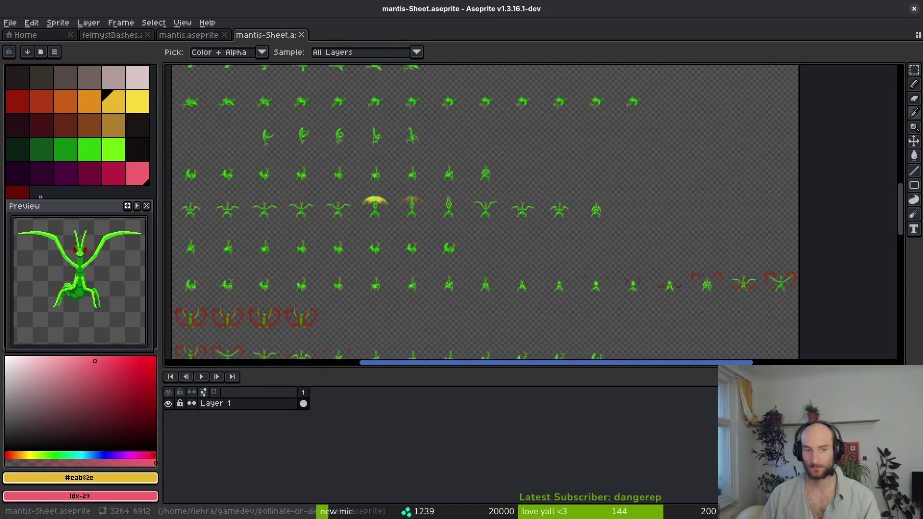
- Switch to mantis.aseprite and select the centre windup frames 16–27
click(188, 34)
scroll(534, 465, left, 5)
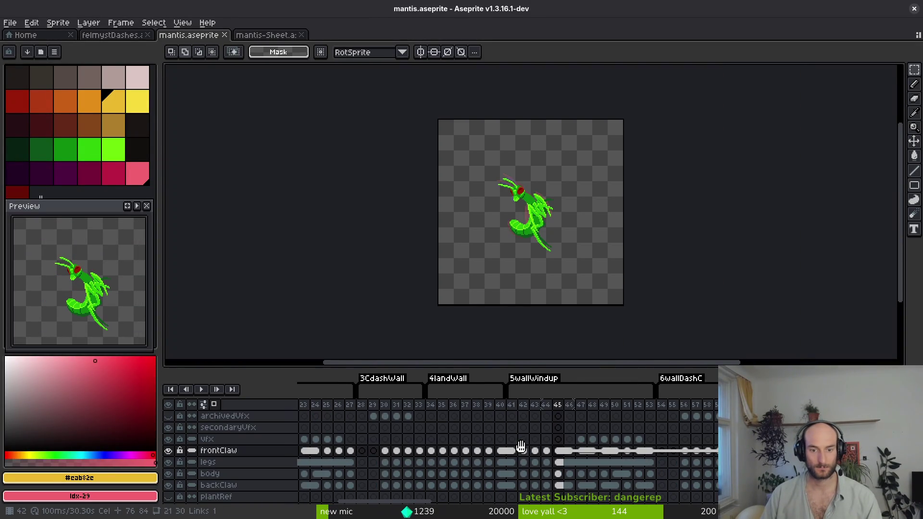
scroll(443, 428, left, 1)
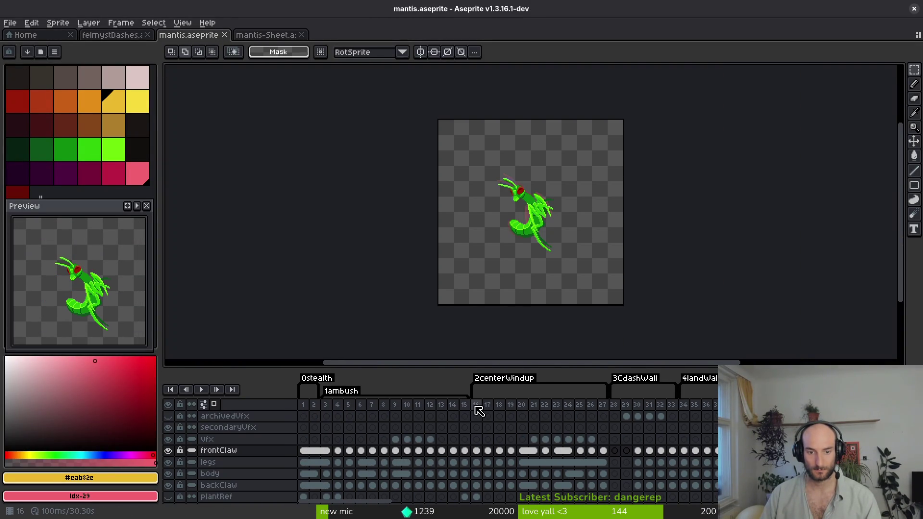
mouse_move(478, 410)
mouse_down()
mouse_move(594, 448)
mouse_move(603, 465)
mouse_up()
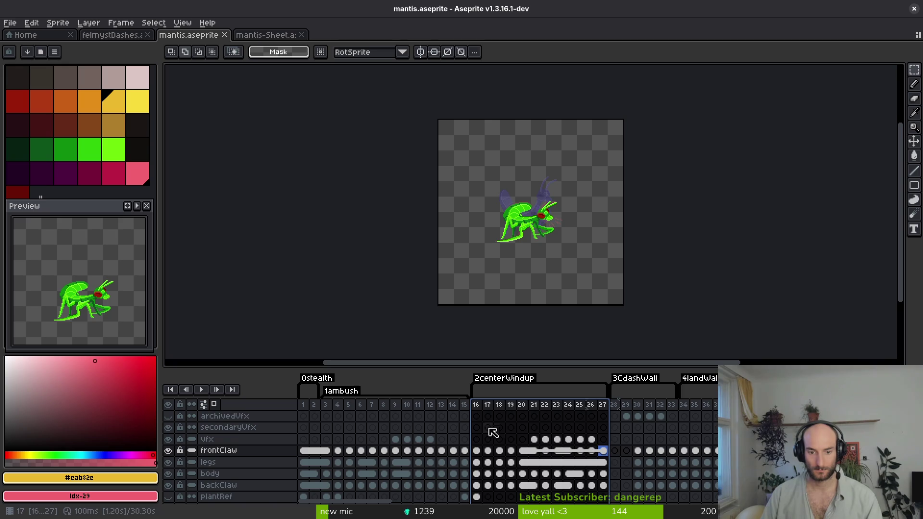
mouse_move(476, 428)
mouse_down()
mouse_move(501, 455)
mouse_move(603, 499)
mouse_up()
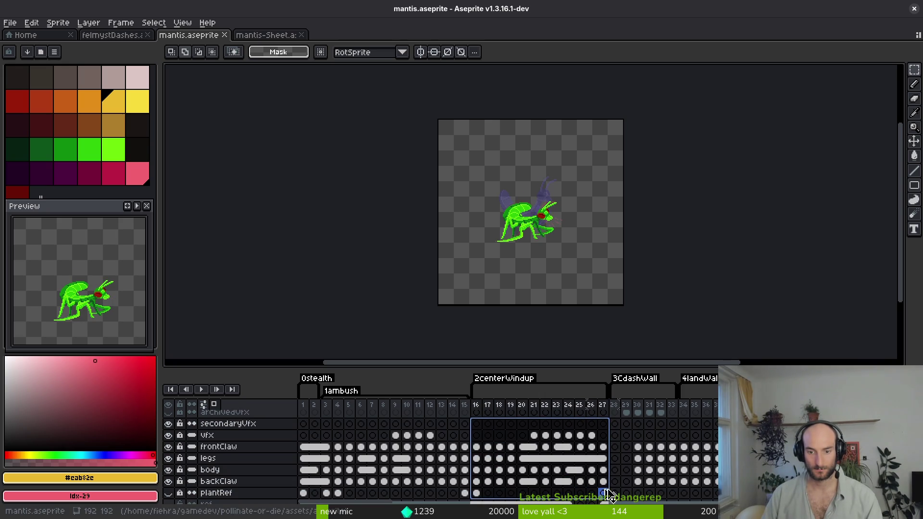
- Browse the timeline across the secondaryVfx, frontClaw and archivedVfx layers
scroll(608, 495, right, 15)
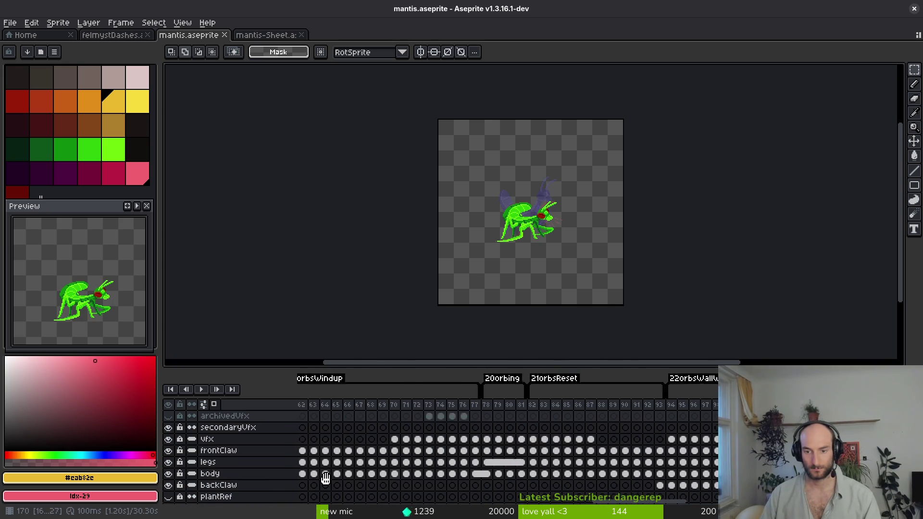
scroll(325, 486, right, 8)
scroll(485, 427, right, 15)
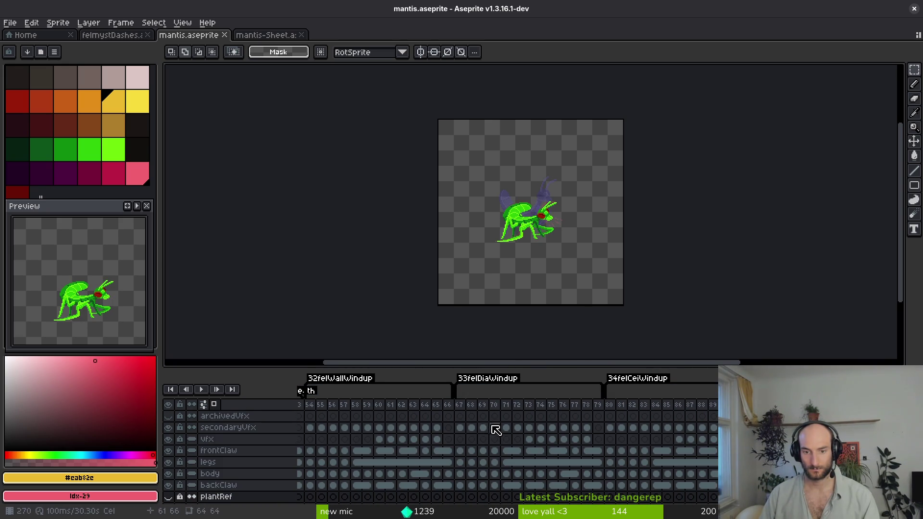
click(484, 427)
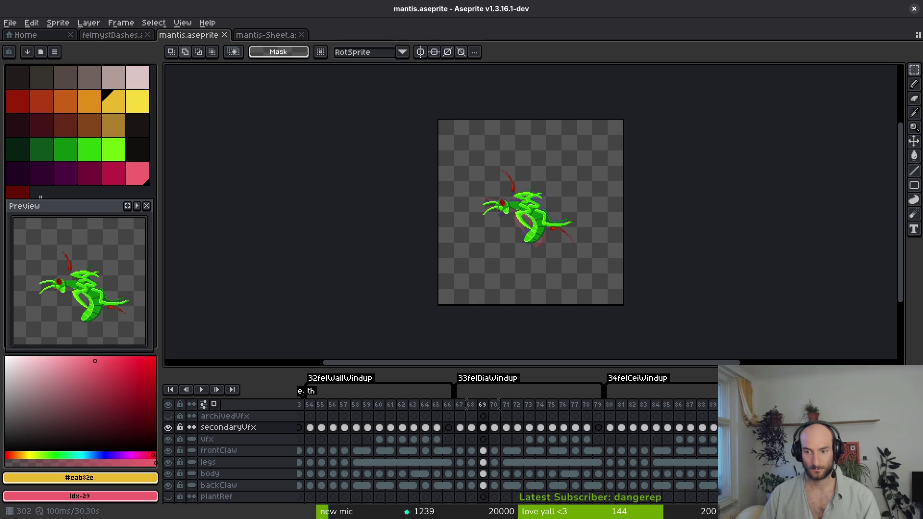
key(Home)
scroll(508, 433, right, 3)
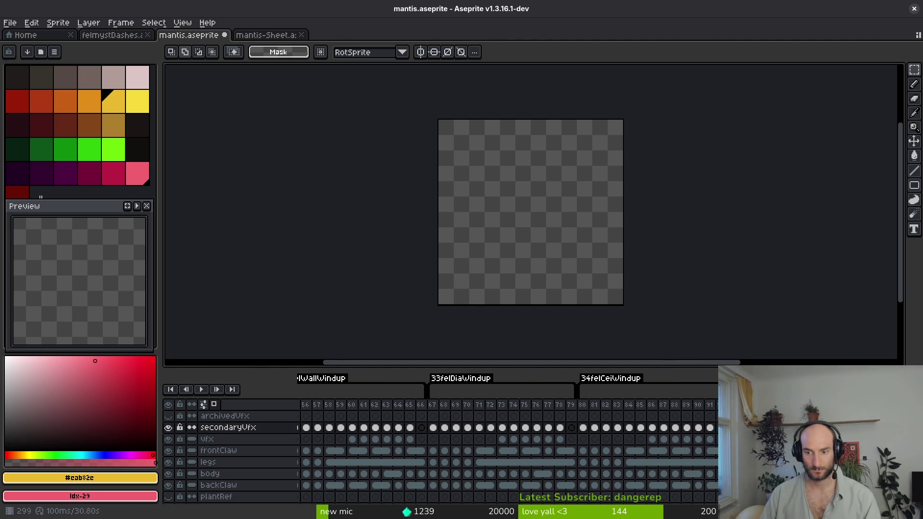
click(219, 450)
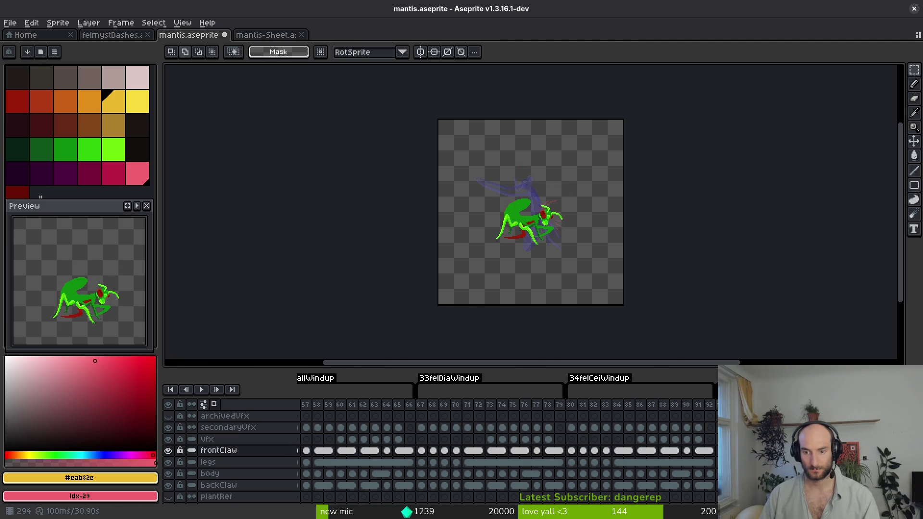
click(225, 416)
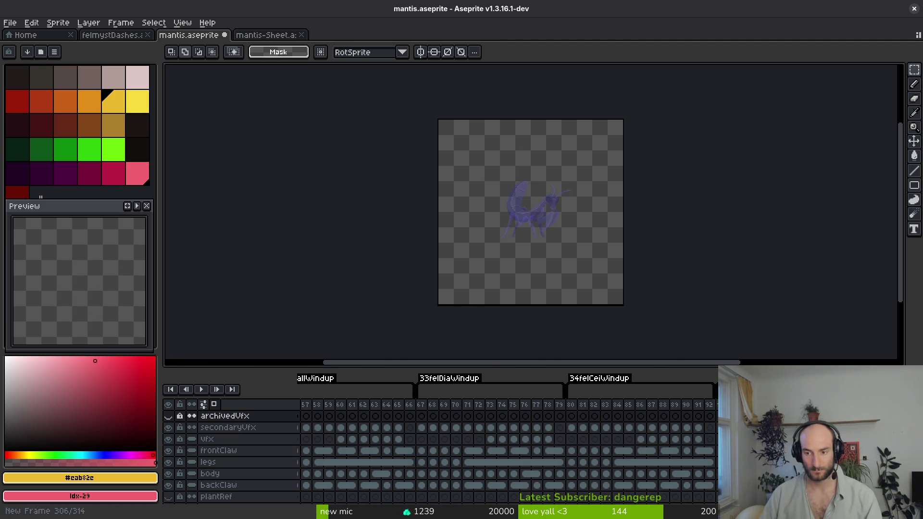
scroll(480, 452, right, 10)
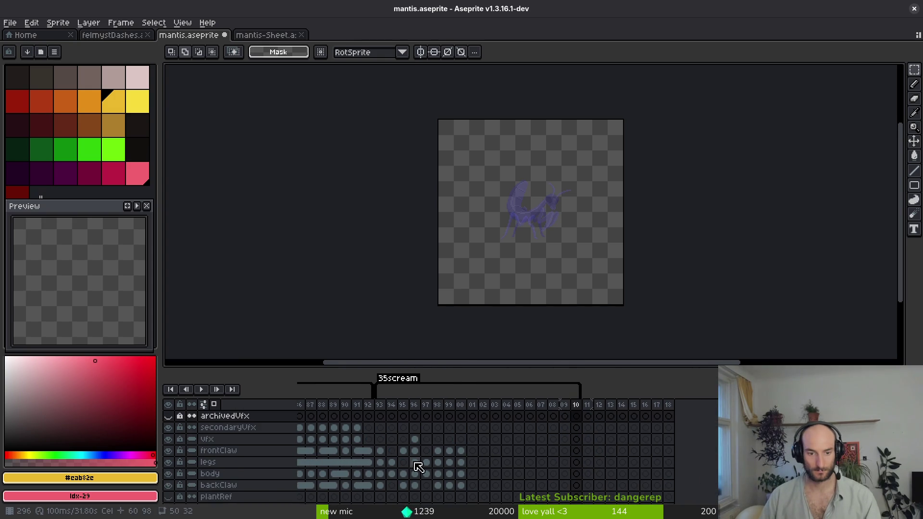
- Move the scream cels to frames 311–318, leaving the old frames empty
click(460, 485)
scroll(461, 483, down, 1)
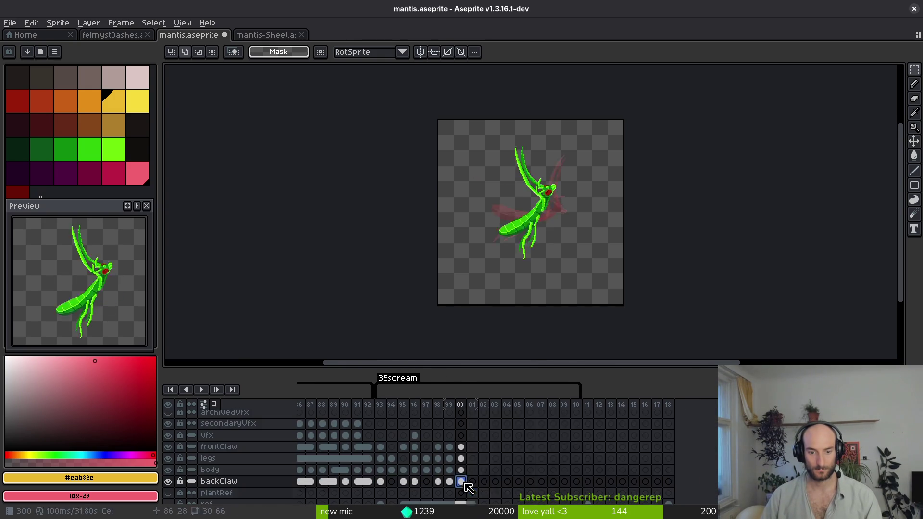
drag(461, 481, 676, 484)
mouse_move(382, 435)
mouse_down()
mouse_move(443, 488)
mouse_move(626, 464)
mouse_up()
drag(675, 480, 675, 480)
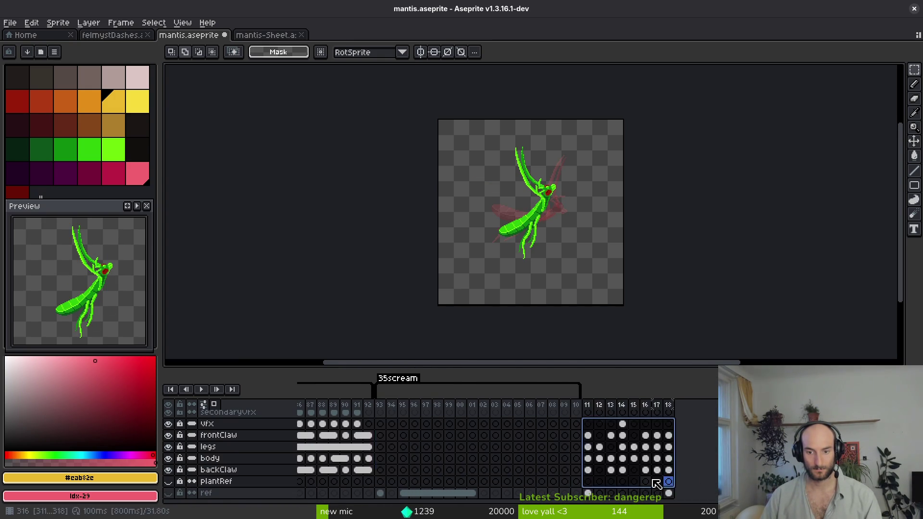
click(426, 428)
- Select the centre windup cels across the body layers
scroll(413, 461, left, 20)
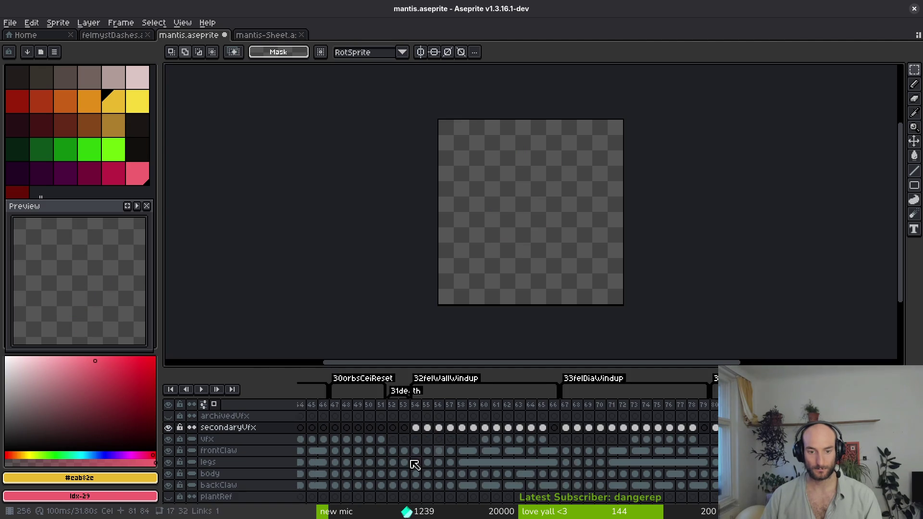
scroll(356, 441, left, 8)
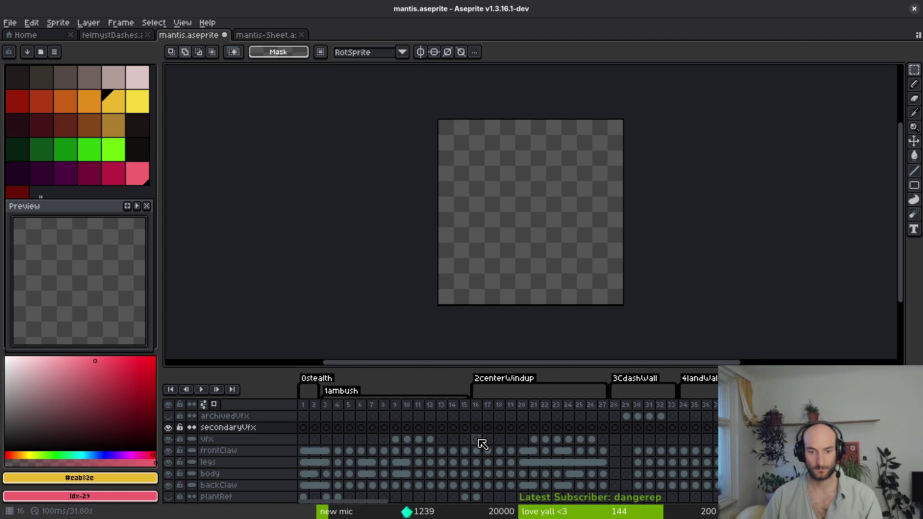
drag(479, 439, 589, 484)
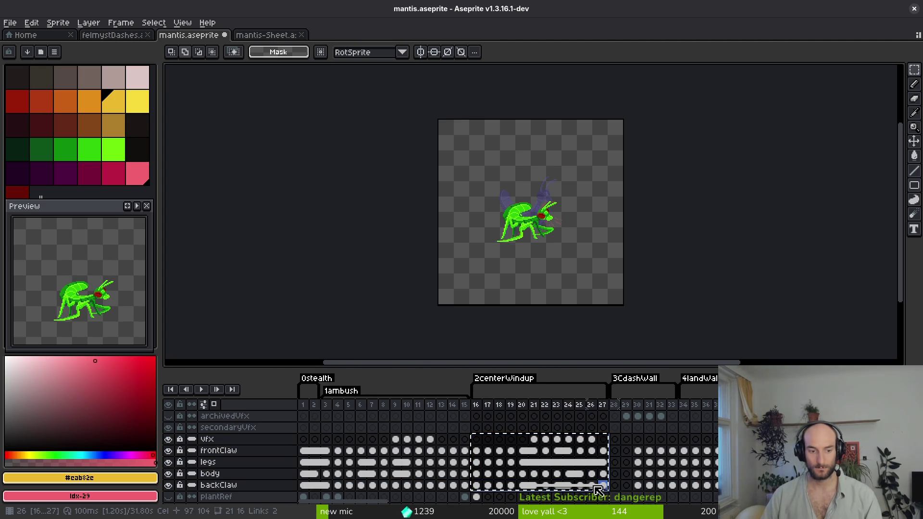
scroll(599, 490, right, 20)
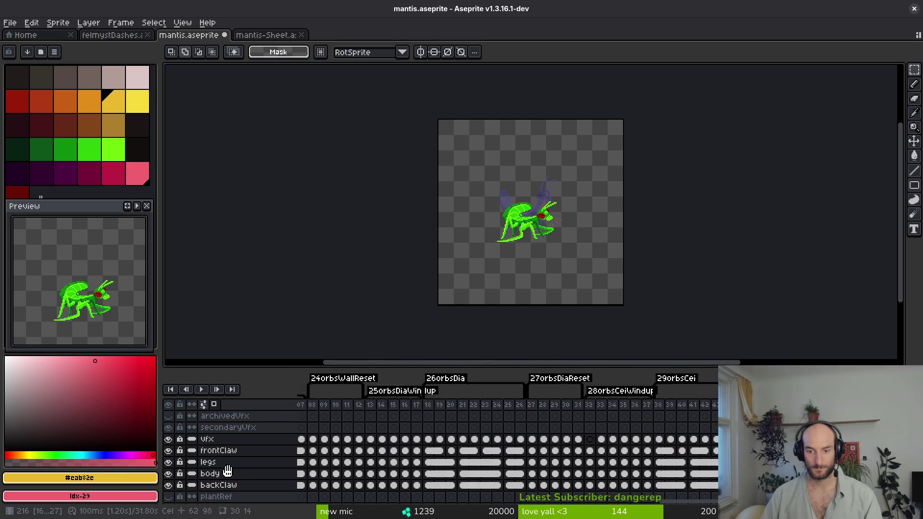
scroll(227, 471, right, 10)
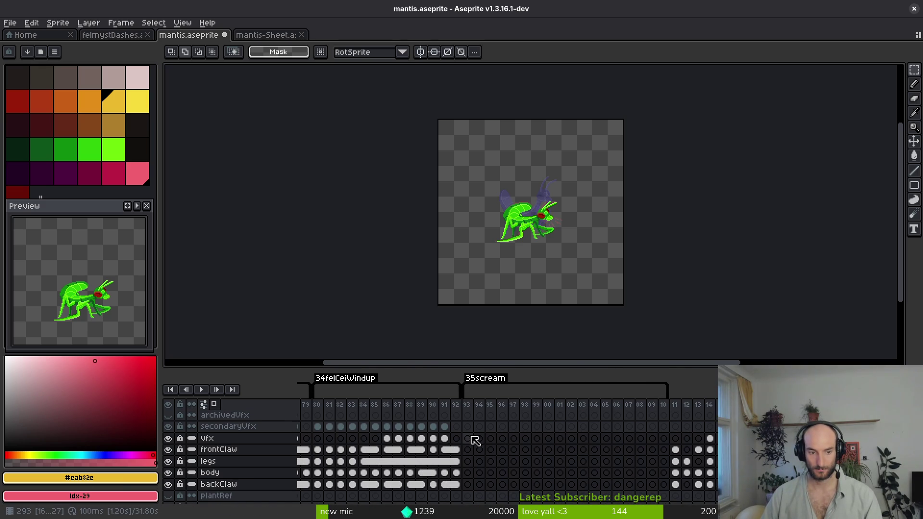
- Paste the windup poses at frame 293, shorten the tag, and rename it 35felmystPrepWindup
click(469, 439)
key(ctrl+v)
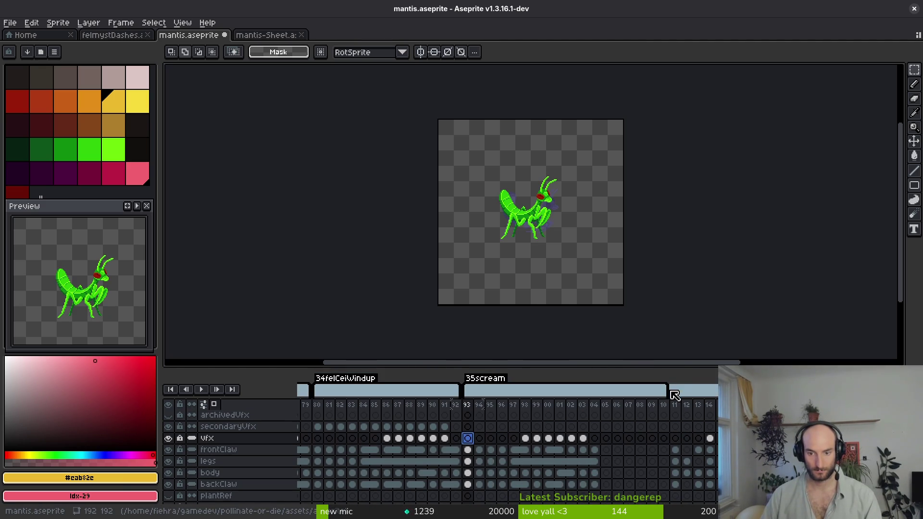
mouse_move(671, 389)
mouse_down()
mouse_move(588, 409)
mouse_move(602, 413)
mouse_up()
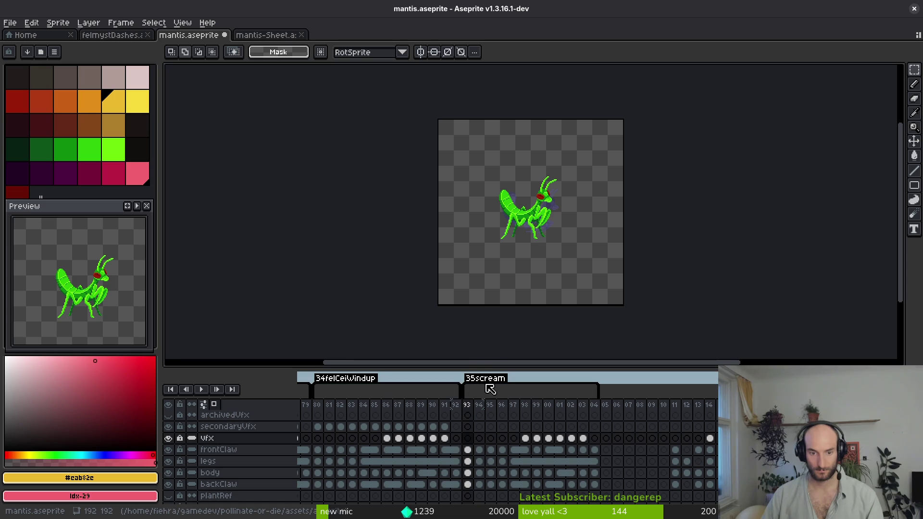
double_click(496, 380)
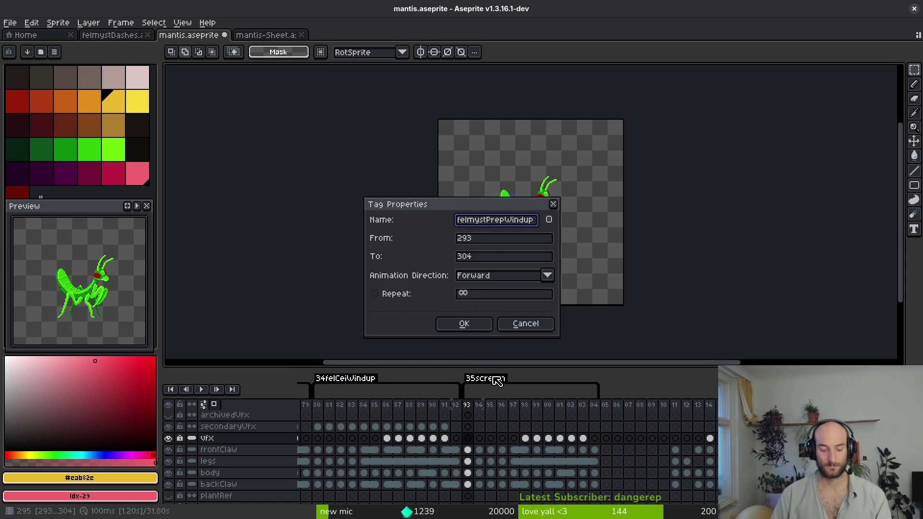
key(Return)
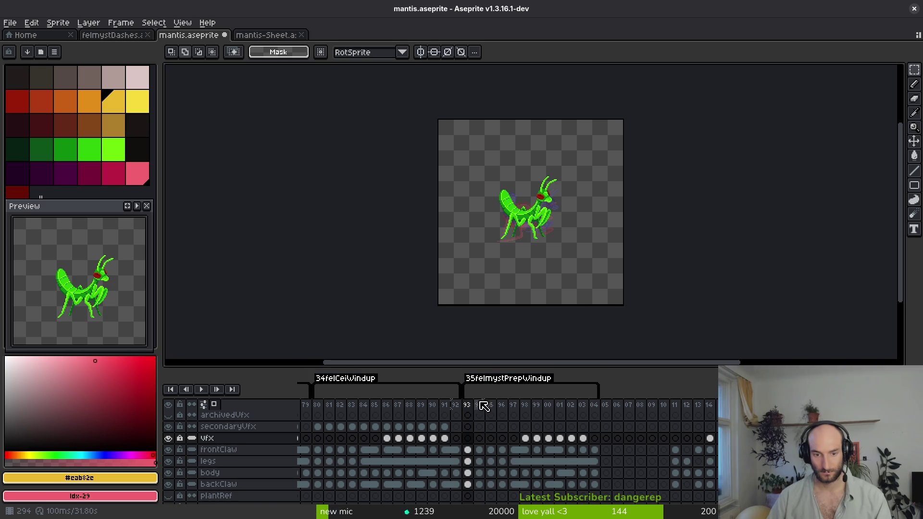
- Review the new windup frames 293–297 on the frontClaw layer
drag(472, 406, 572, 407)
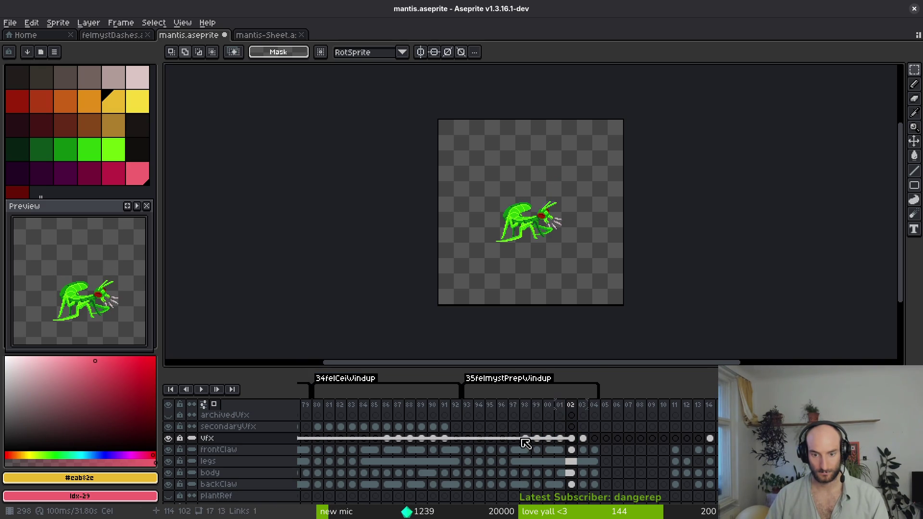
scroll(410, 438, left, 10)
scroll(549, 457, right, 10)
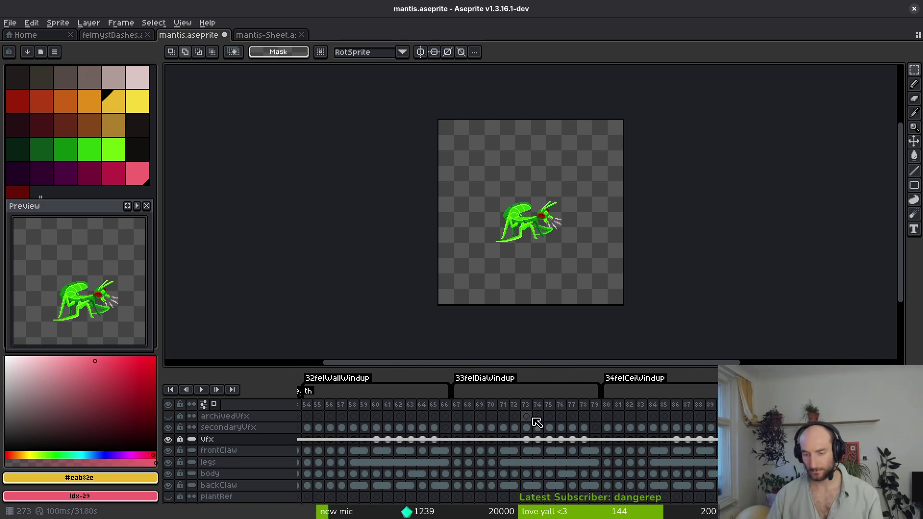
scroll(581, 418, right, 2)
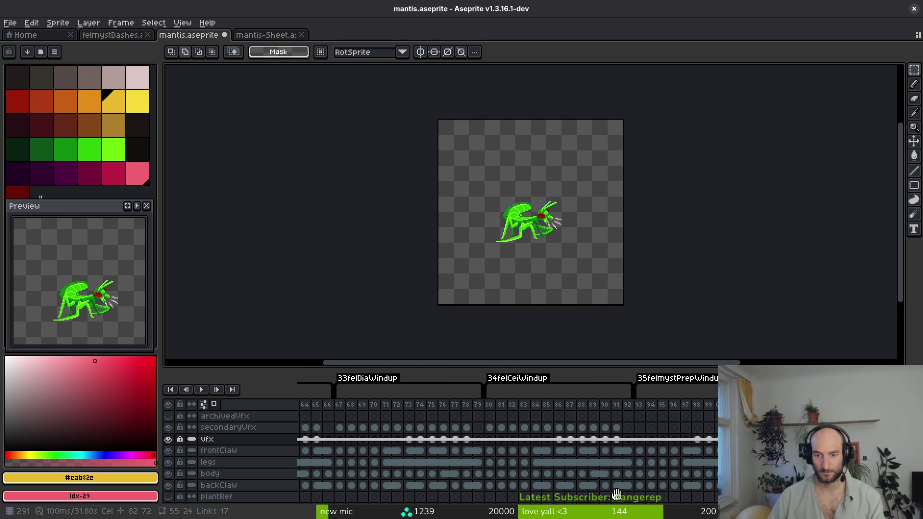
click(639, 452)
key(Right)
key(Right)
key(Right)
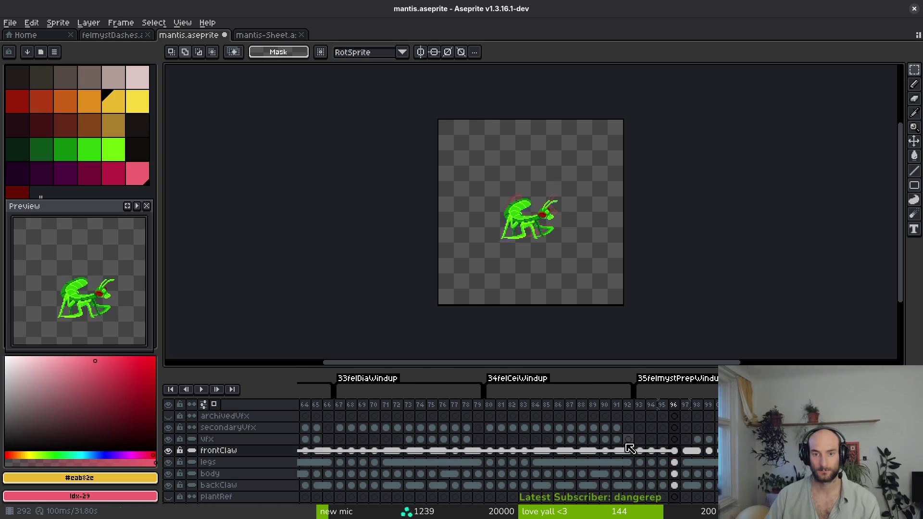
key(i)
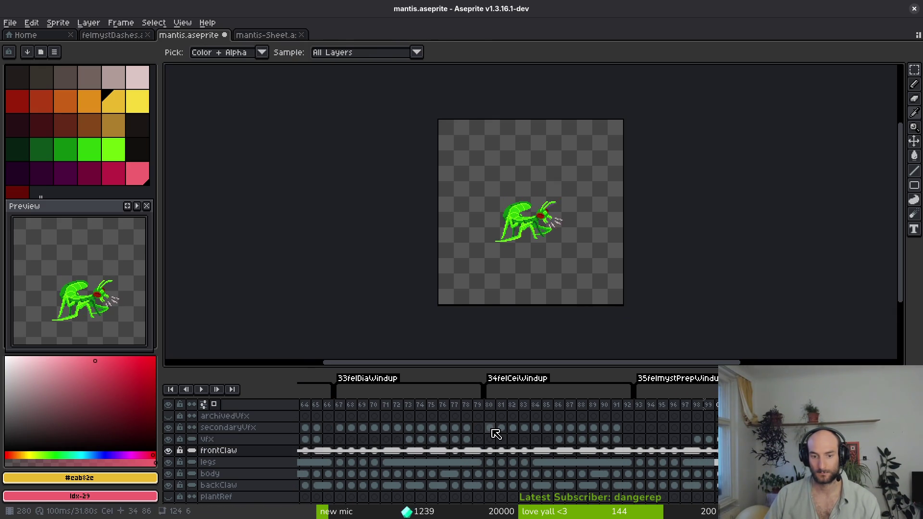
- Copy the 34felCeiWindup secondaryVfx cels and paste them starting at frame 93
drag(491, 428, 616, 432)
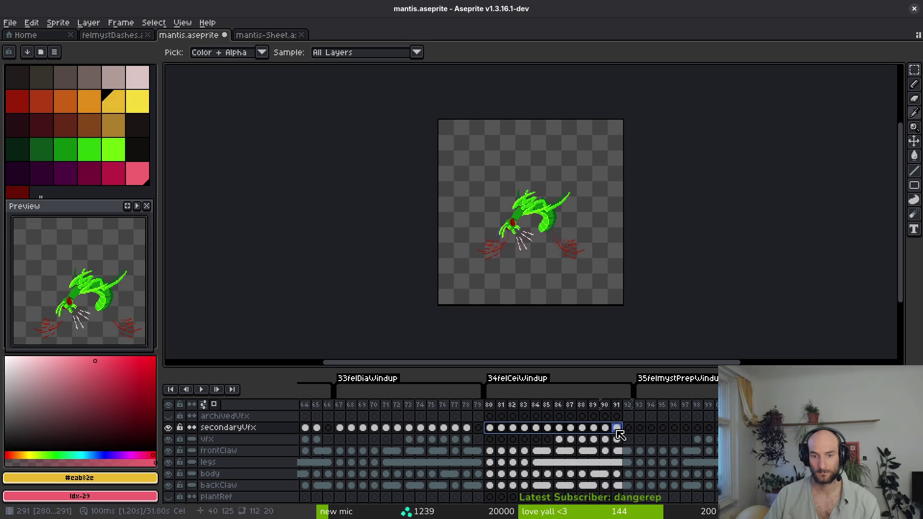
key(ctrl+c)
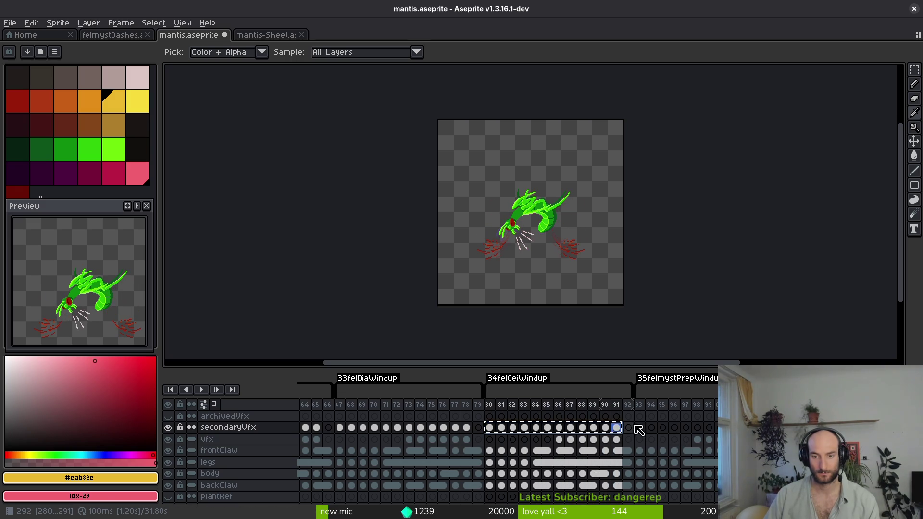
click(639, 427)
key(ctrl+v)
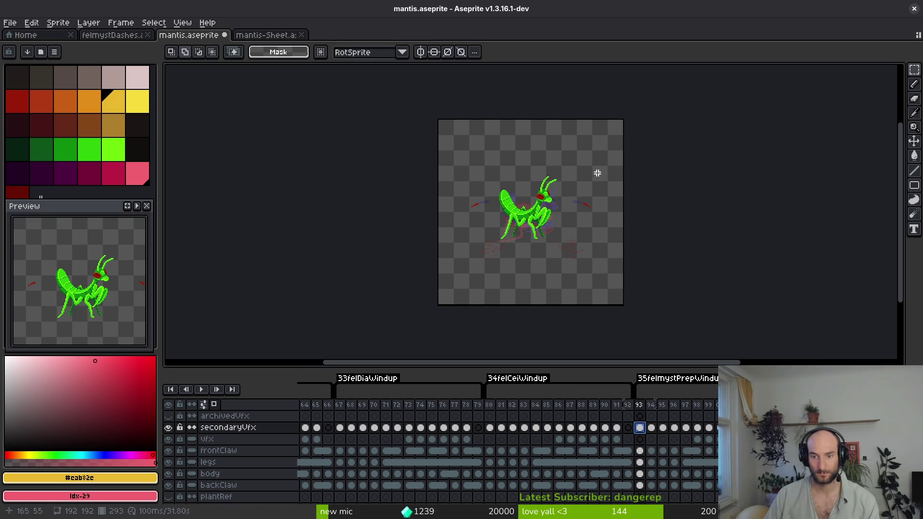
- Restore the palette, transform frame 93's effect cel, and play the animation to review
key(Tab)
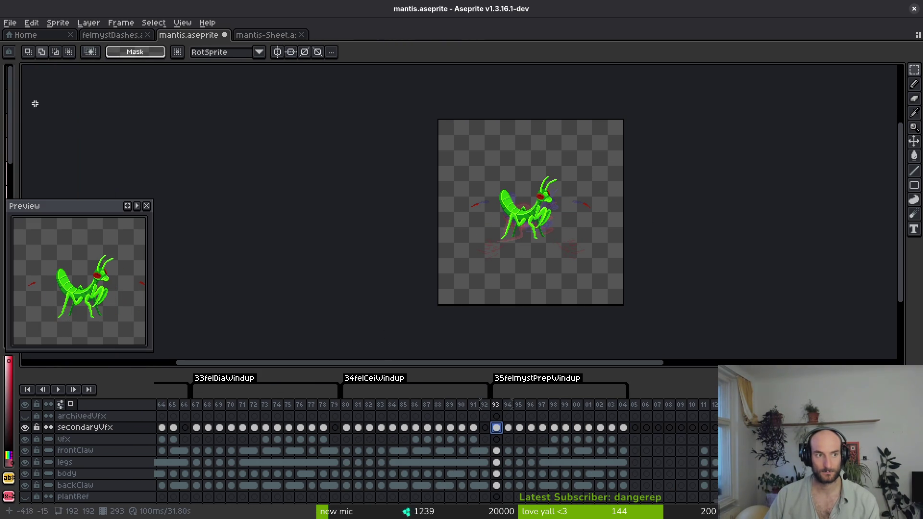
mouse_move(14, 111)
mouse_down()
mouse_move(148, 128)
mouse_move(171, 144)
mouse_move(148, 144)
mouse_move(162, 145)
mouse_up()
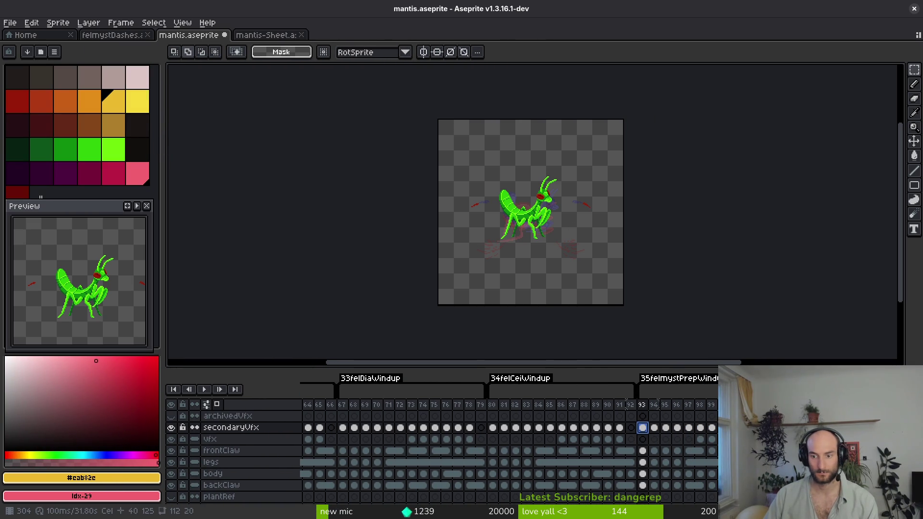
scroll(680, 148, down, 1)
key(ctrl+a)
key(Left)
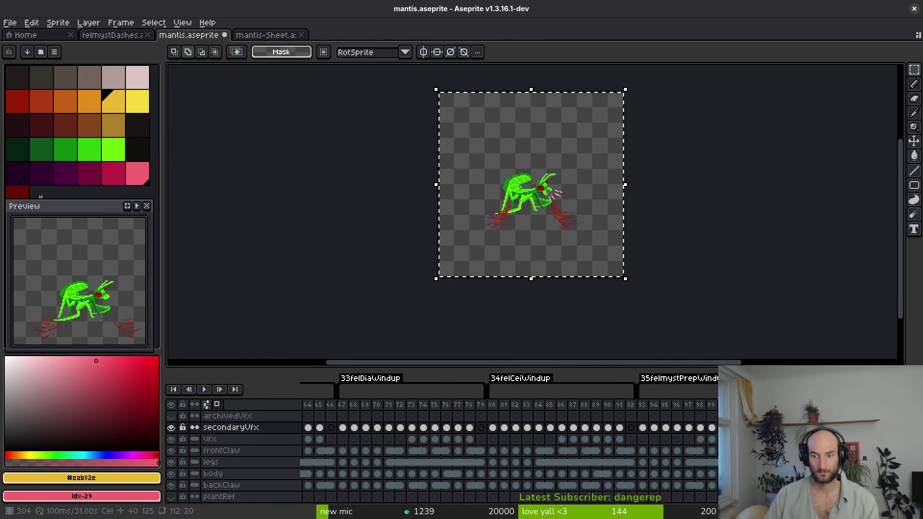
click(643, 428)
key(ctrl+t)
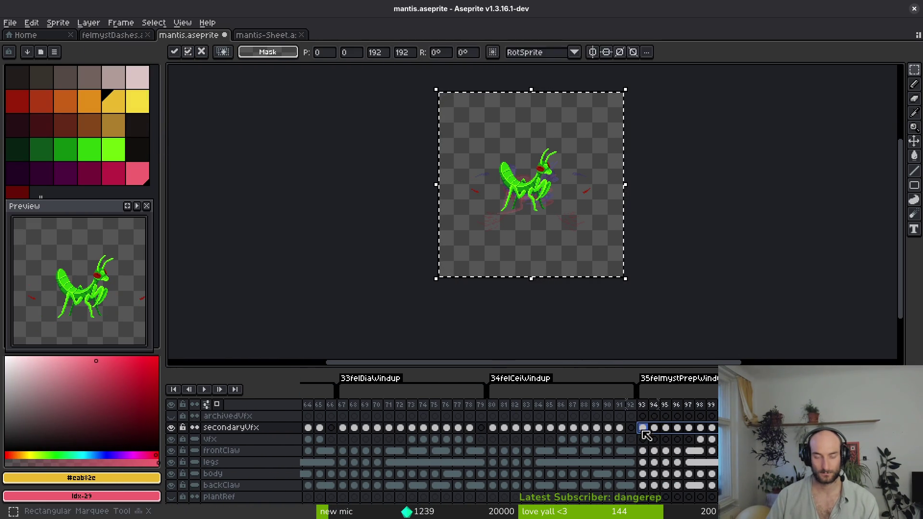
key(ctrl+d)
click(653, 432)
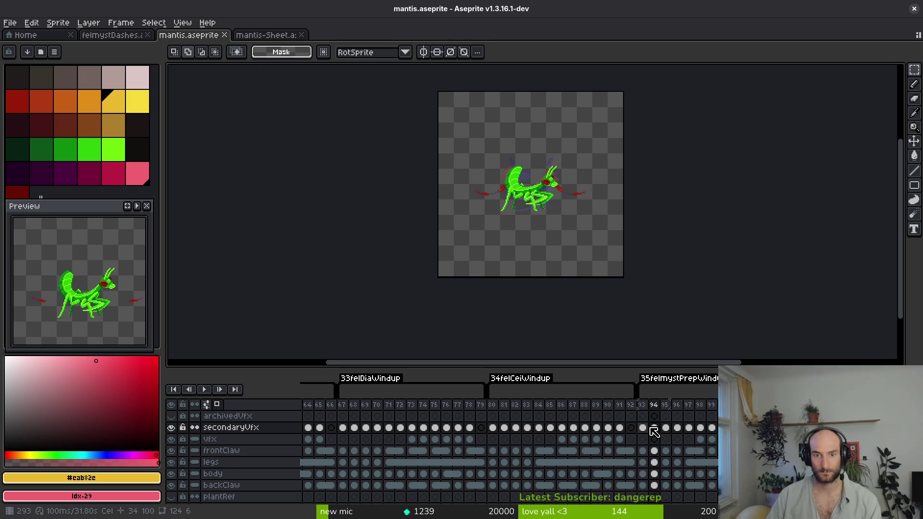
key(Return)
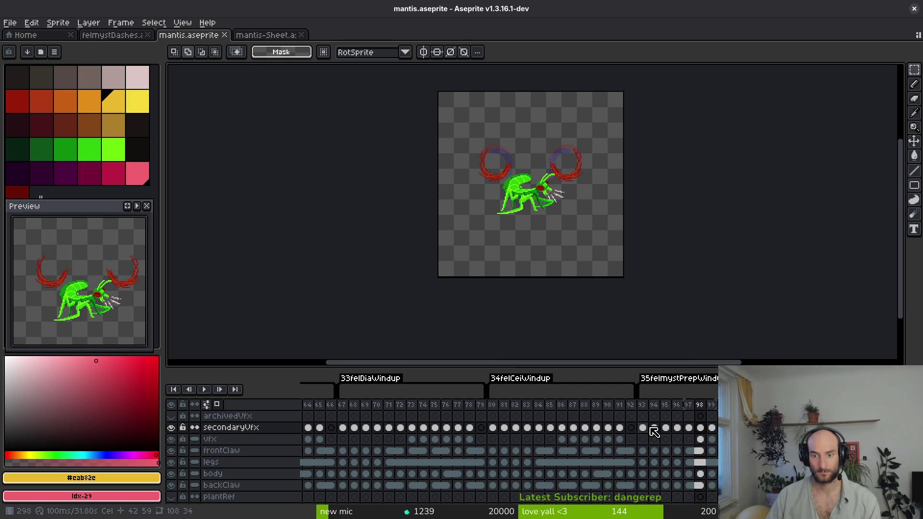
- Nudge frame 93's effect pixels two steps down, commit, save mantis.aseprite, and preview
key(ctrl+s)
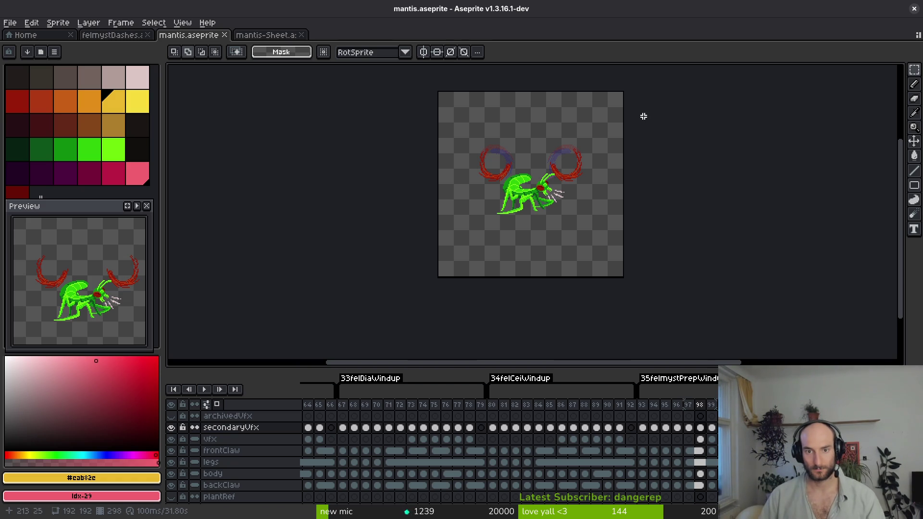
mouse_move(625, 99)
mouse_down()
mouse_move(587, 179)
mouse_move(436, 255)
mouse_up()
key(Right)
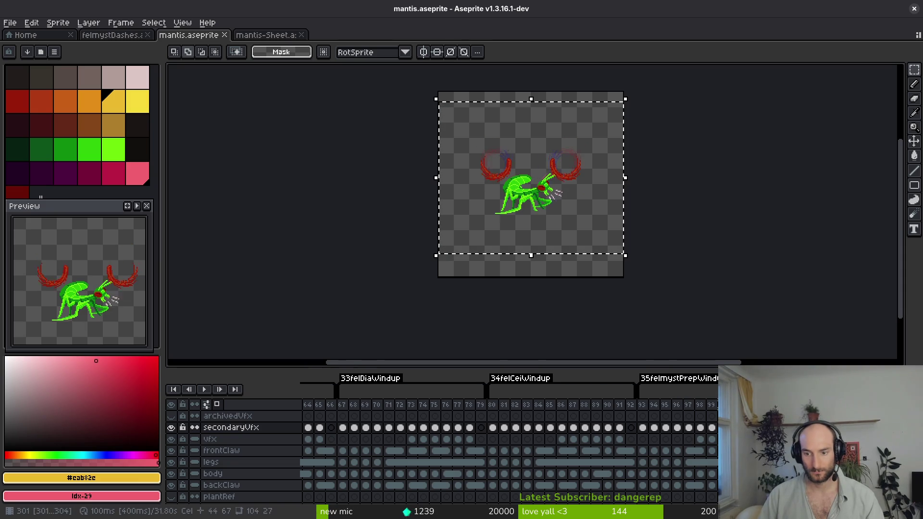
key(Left)
key(Left)
key(Left)
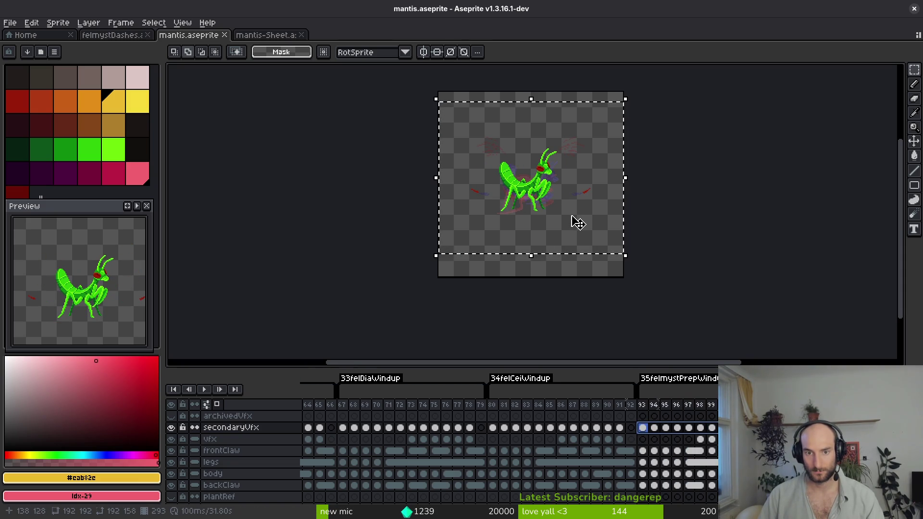
key(Down)
key(Down)
key(Down)
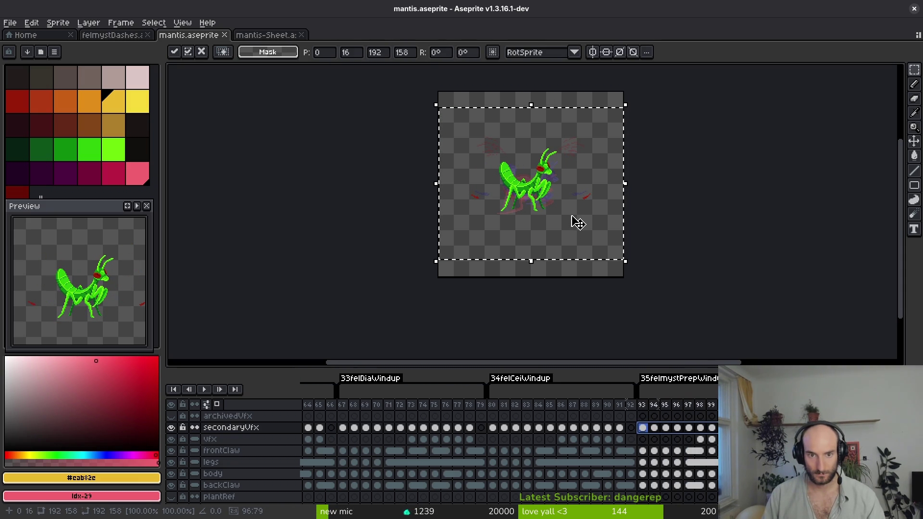
key(Down)
key(Down)
key(Down)
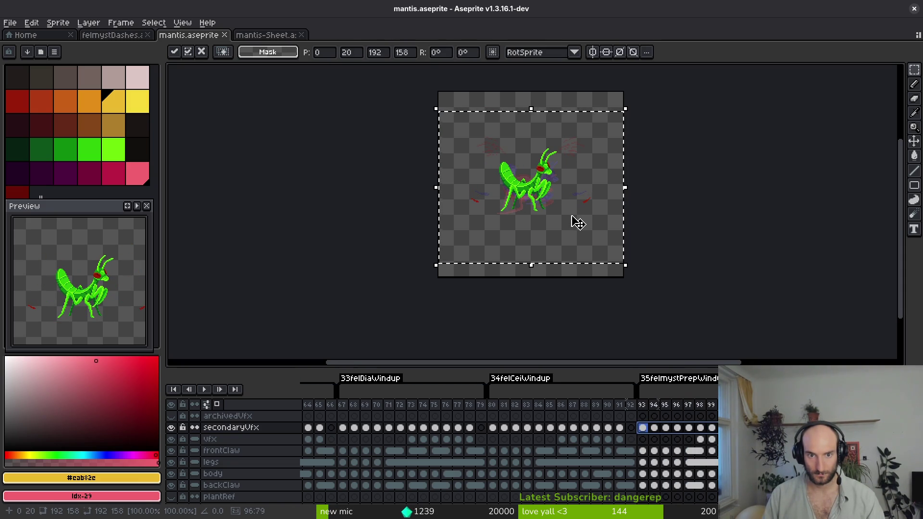
key(ctrl+d)
key(ctrl+s)
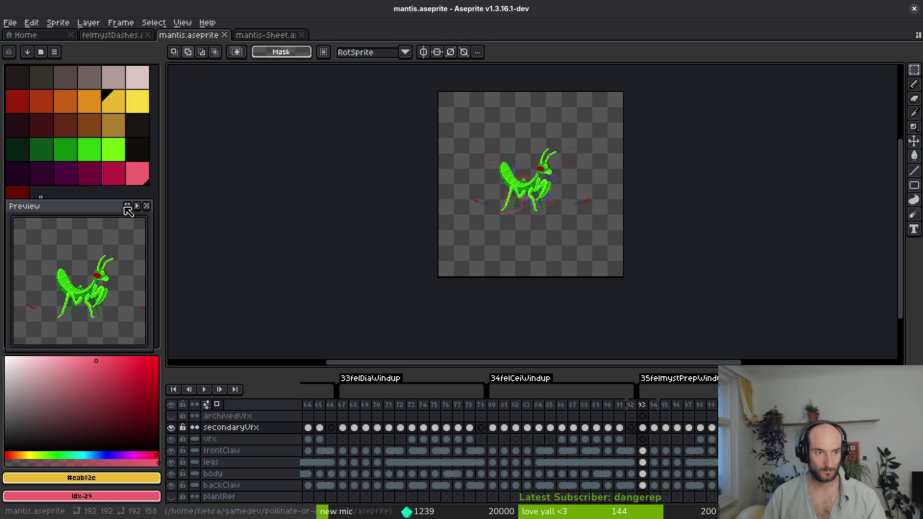
click(133, 206)
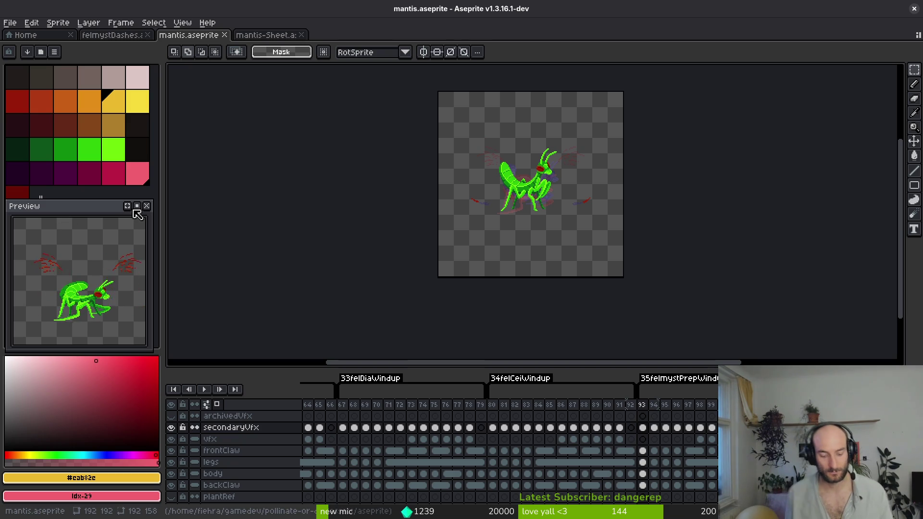
- Export the sprite sheet over art/enemies/mantis-Sheet.png, confirming the overwrite
key(ctrl+e)
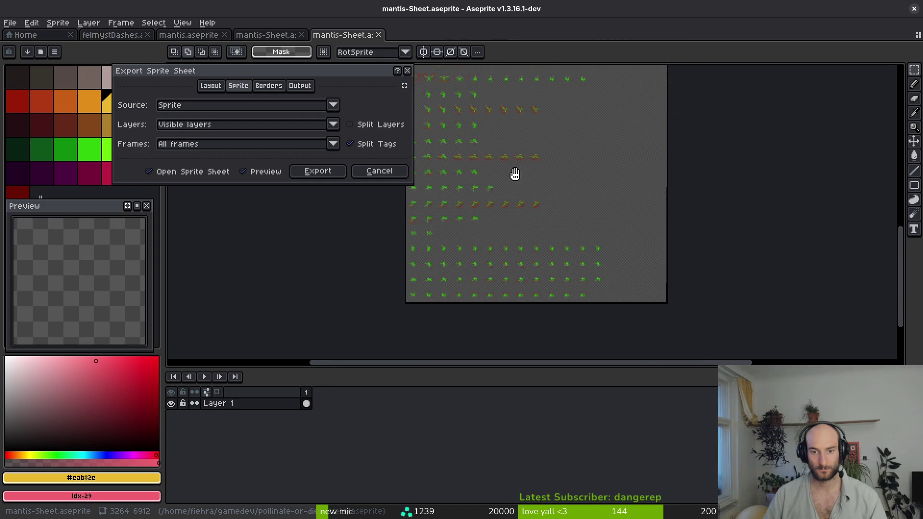
click(317, 171)
key(ctrl+alt+shift+s)
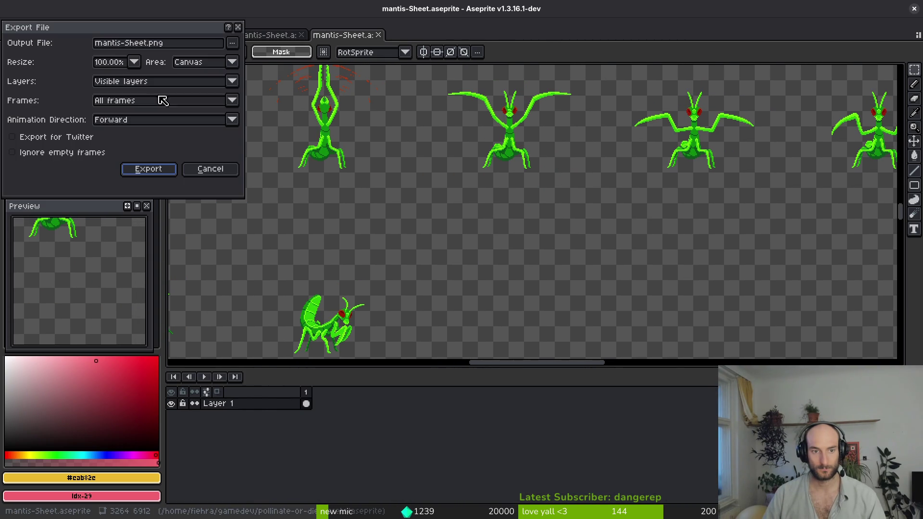
click(231, 44)
click(274, 60)
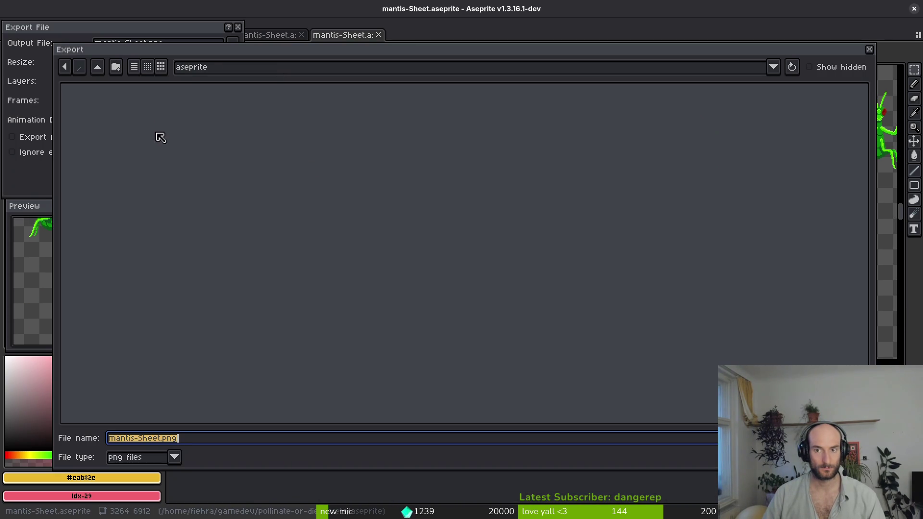
click(99, 70)
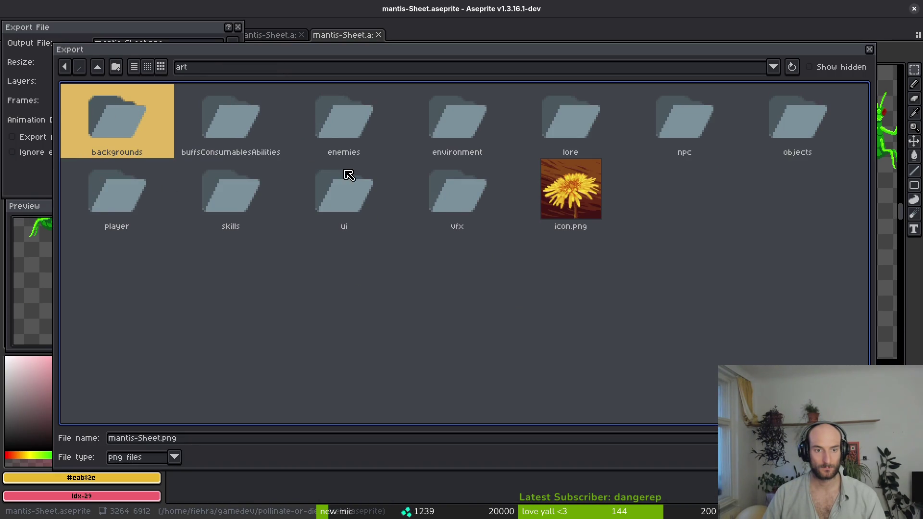
double_click(363, 129)
click(494, 197)
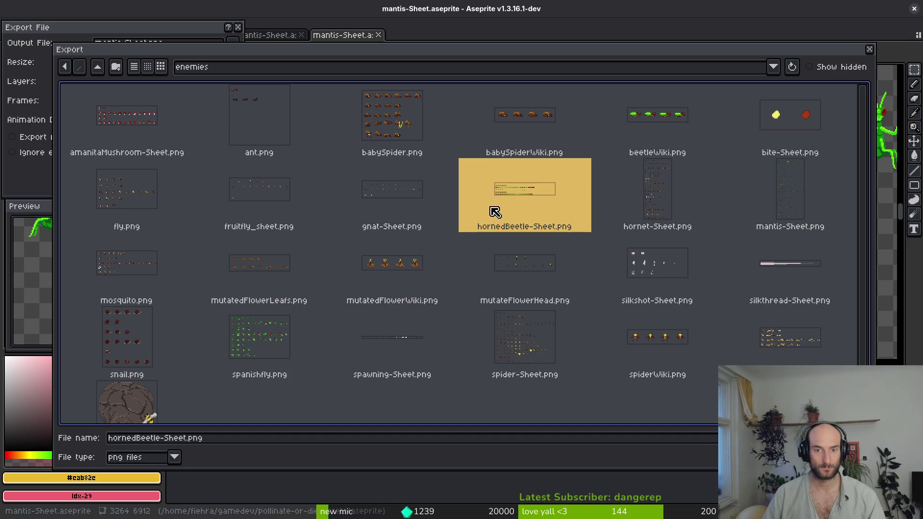
click(770, 192)
double_click(770, 191)
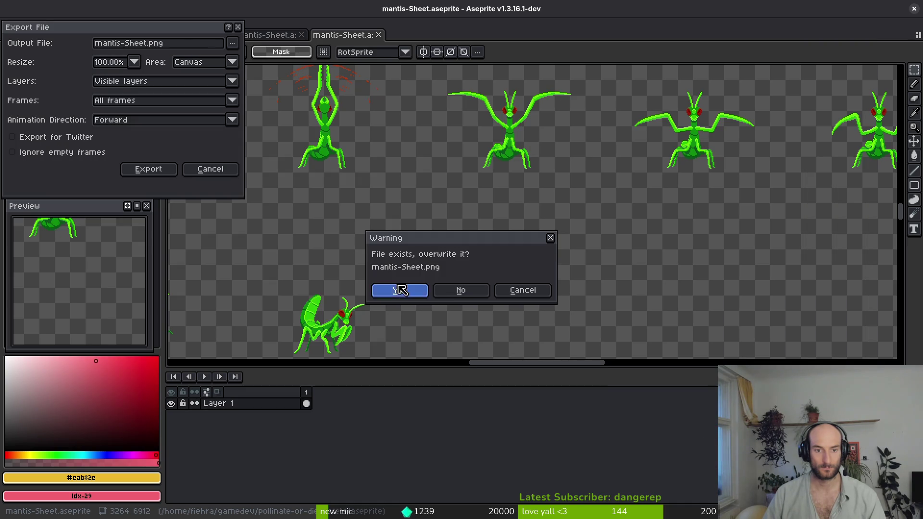
click(398, 290)
- Set the mantis Sprite2D's Frame Coords y to 35, preview felmystPrepWindup, and run the game
key(alt+Tab)
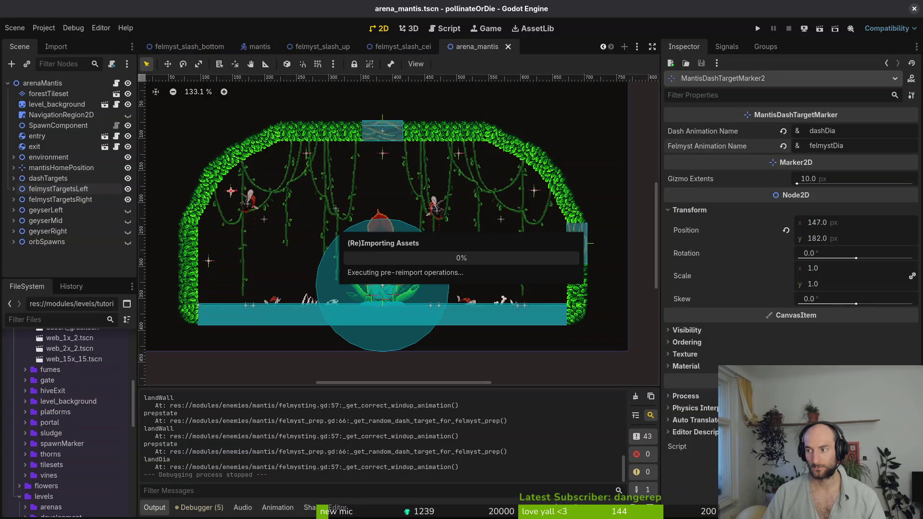
click(264, 48)
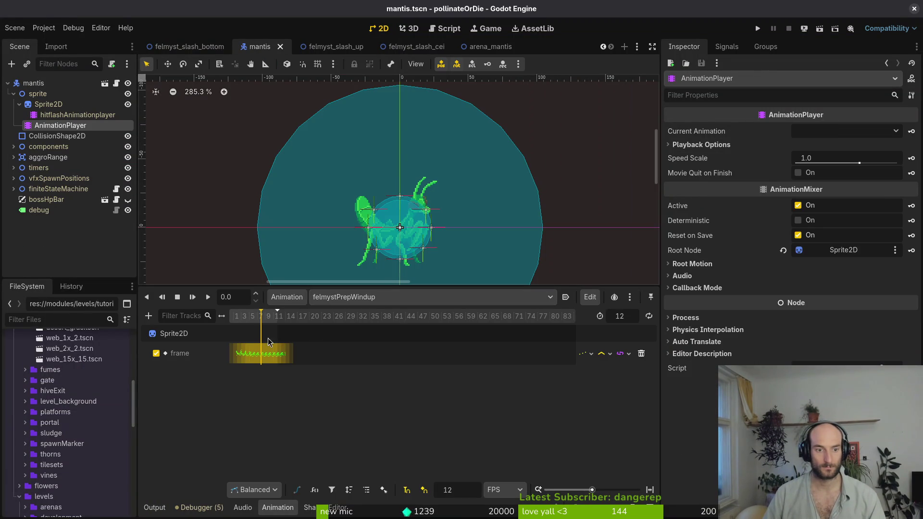
ctrl+scroll(295, 332, up, 5)
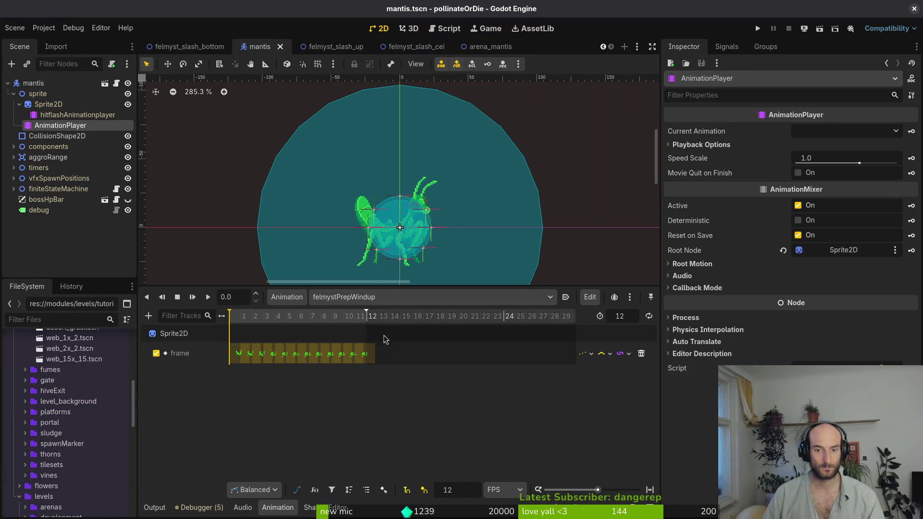
ctrl+scroll(349, 330, up, 2)
scroll(346, 321, left, 3)
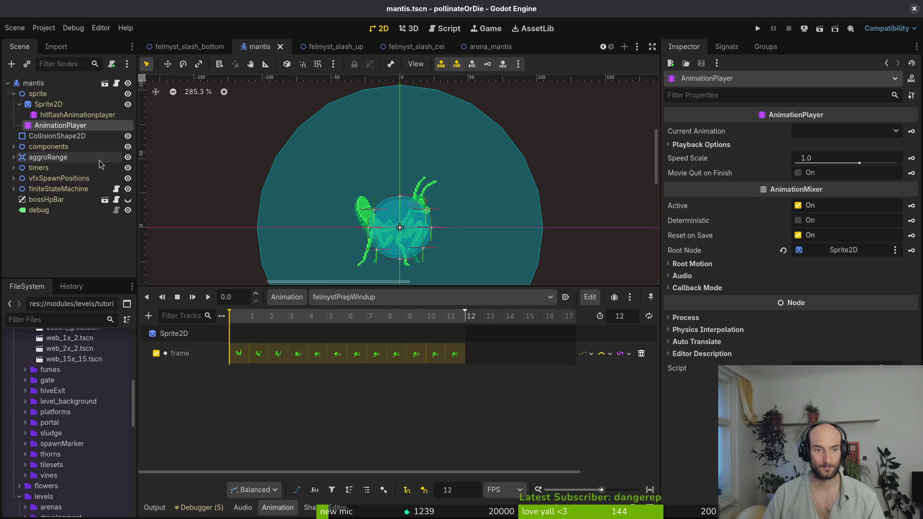
click(48, 103)
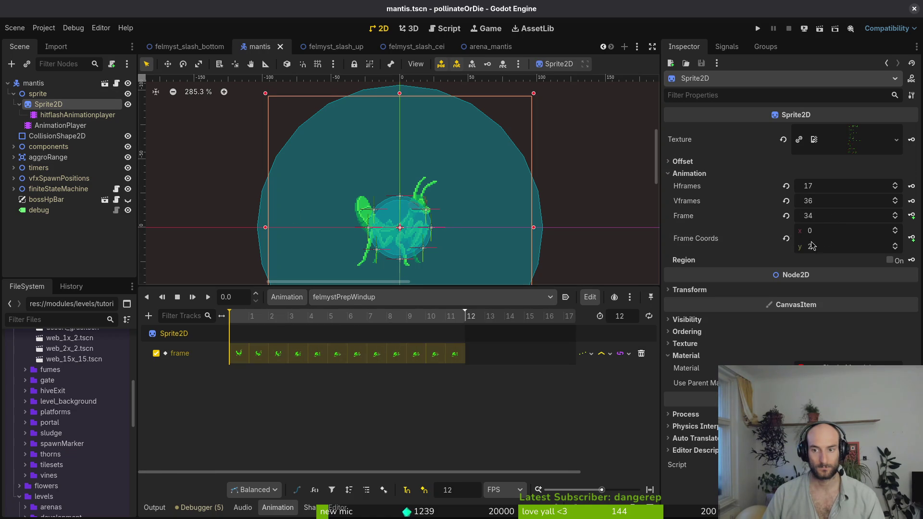
click(812, 246)
text(35)
key(Return)
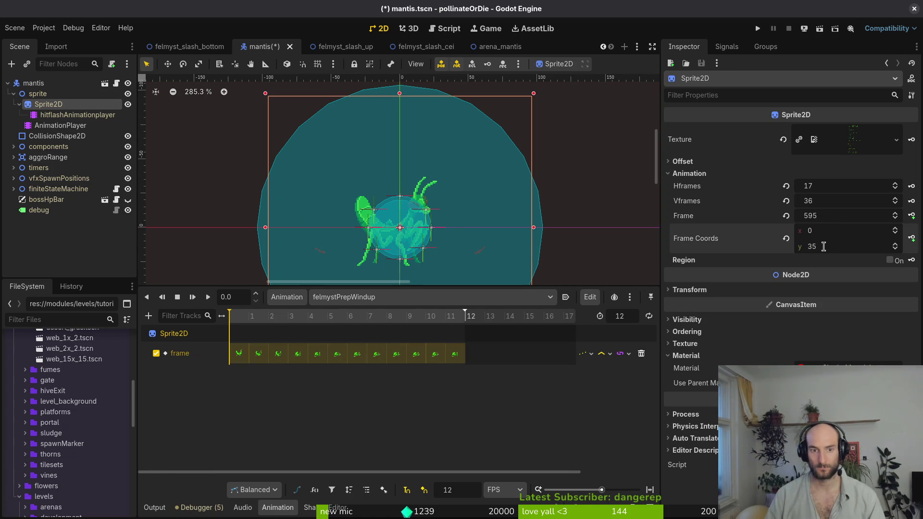
key(shift+d)
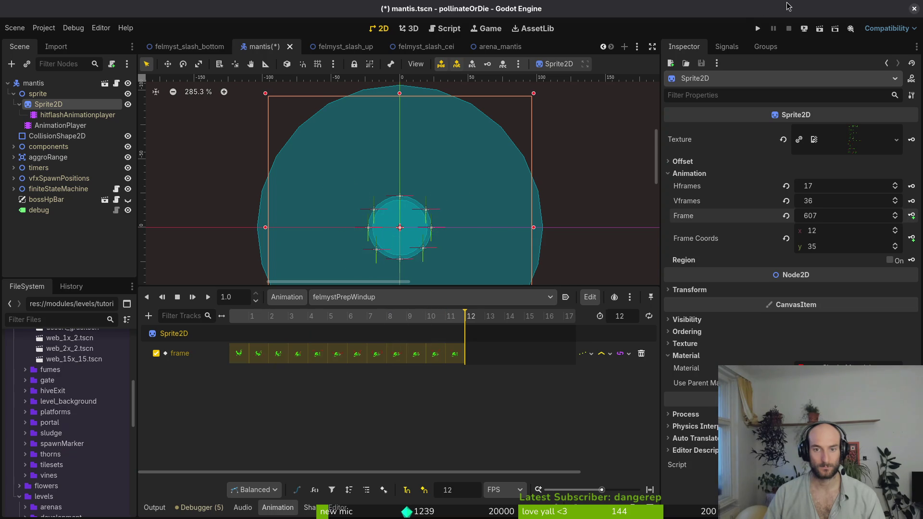
key(F5)
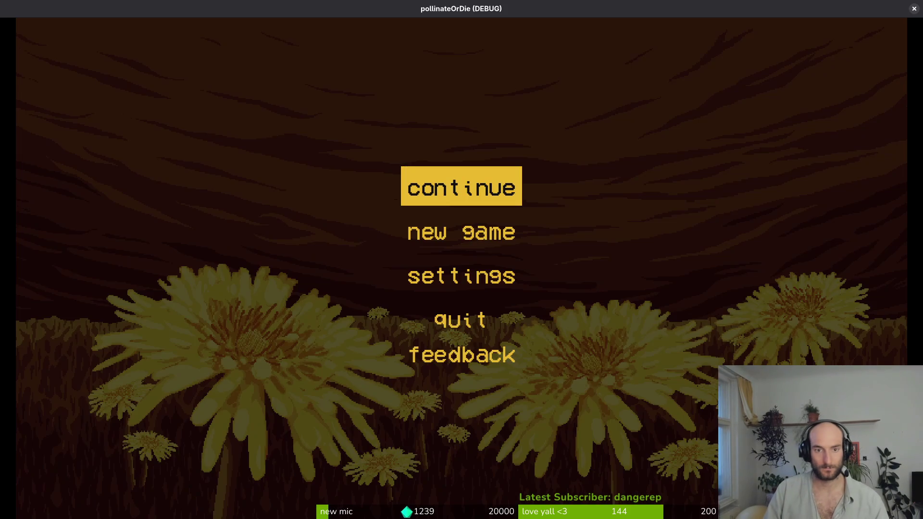
- Continue from the main menu, load the mantis level, and close the debugging options
key(Return)
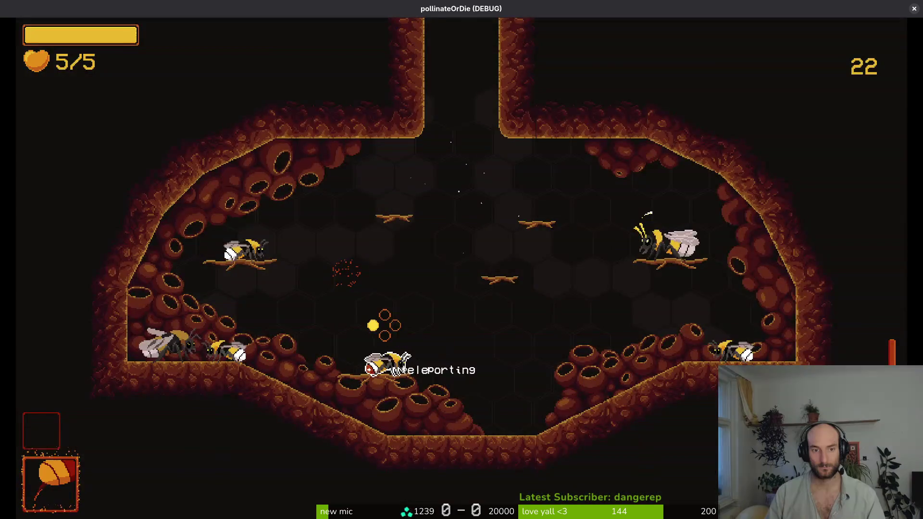
key(Down)
key(Return)
key(Escape)
key(Down)
key(Return)
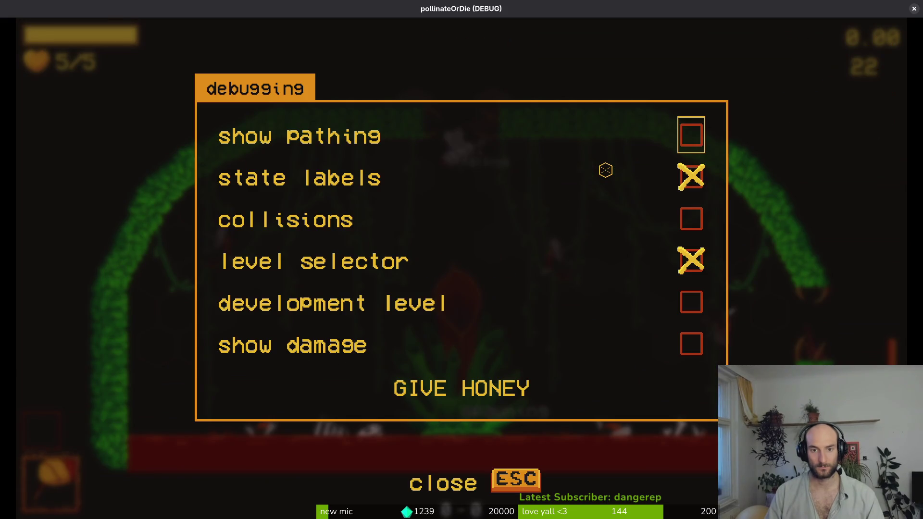
key(Escape)
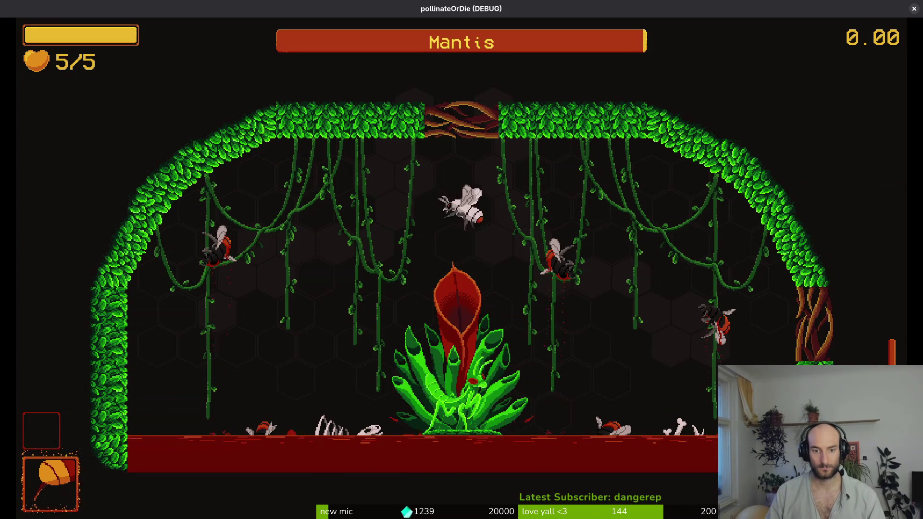
- Fly the bee around the arena, swooshing at the fly and approaching the mantis
key(a)
key(s)
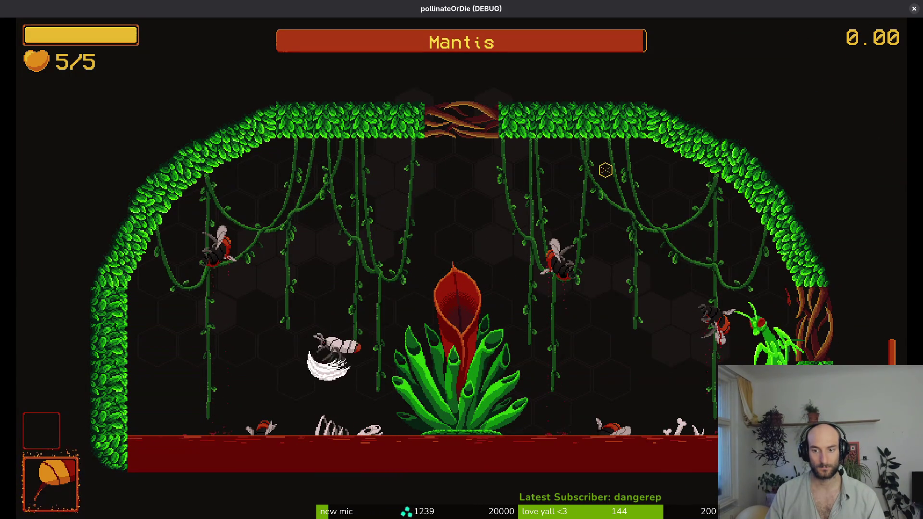
key(w)
key(space)
key(d)
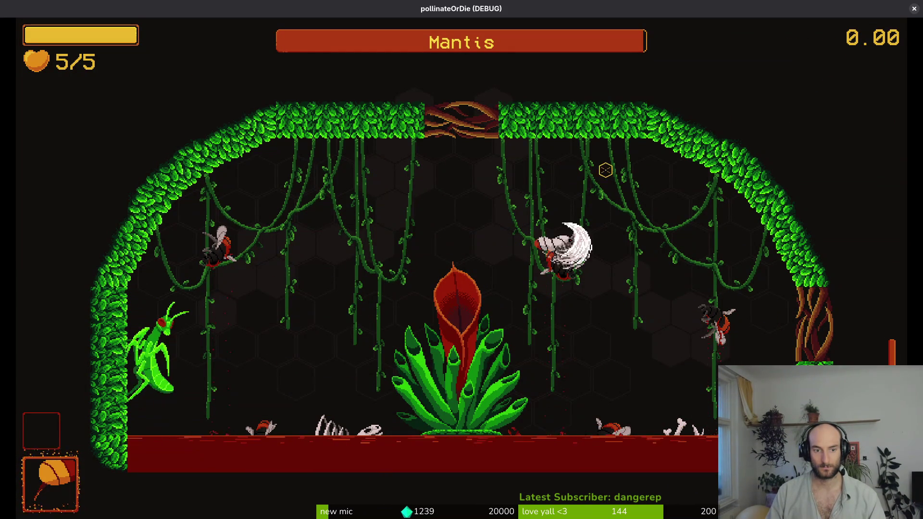
key(a)
key(s)
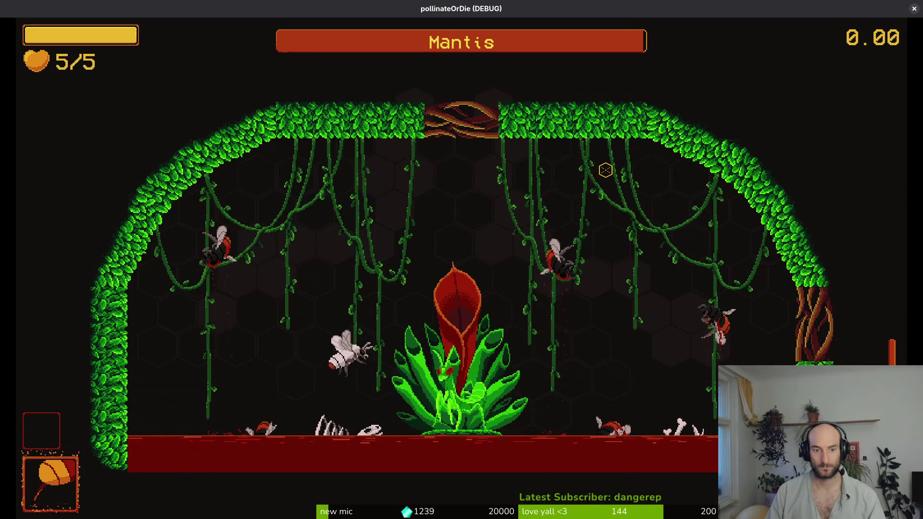
key(d)
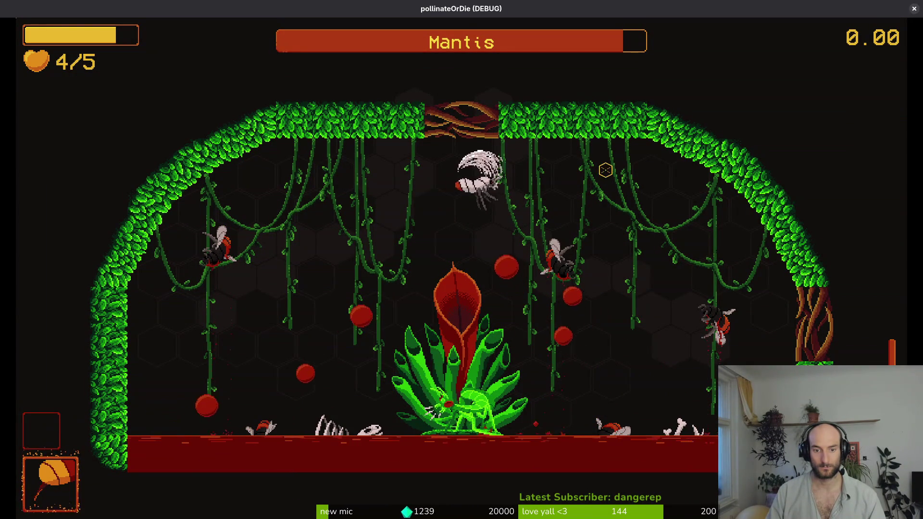
key(d)
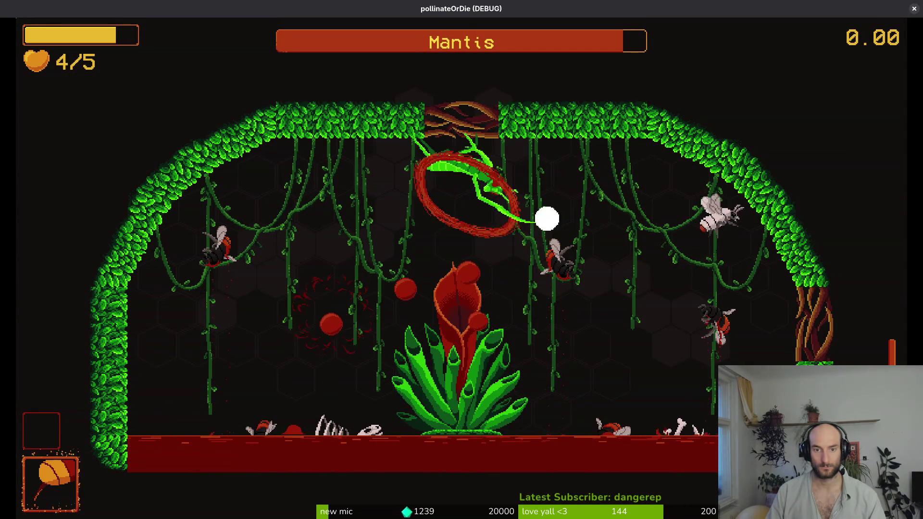
key(d)
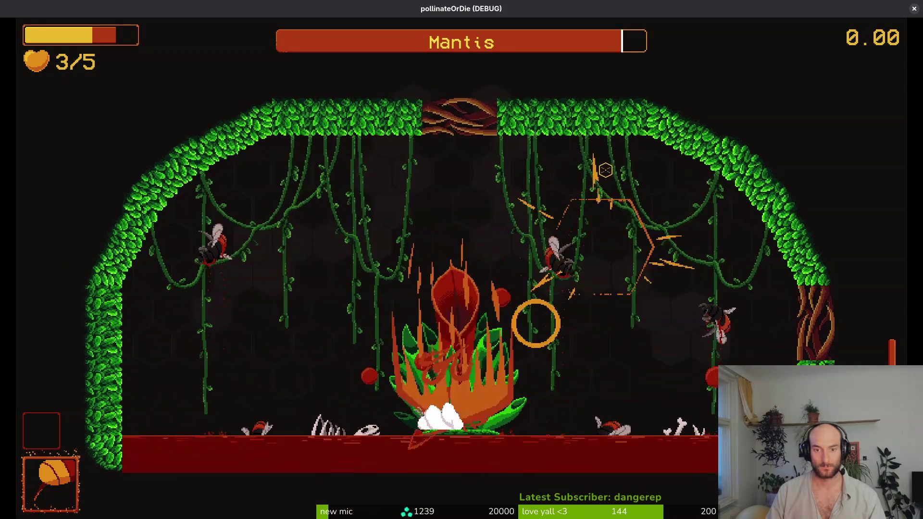
- Slash the Mantis boss, dodge the thorn bushes, then close the game window
click(605, 170)
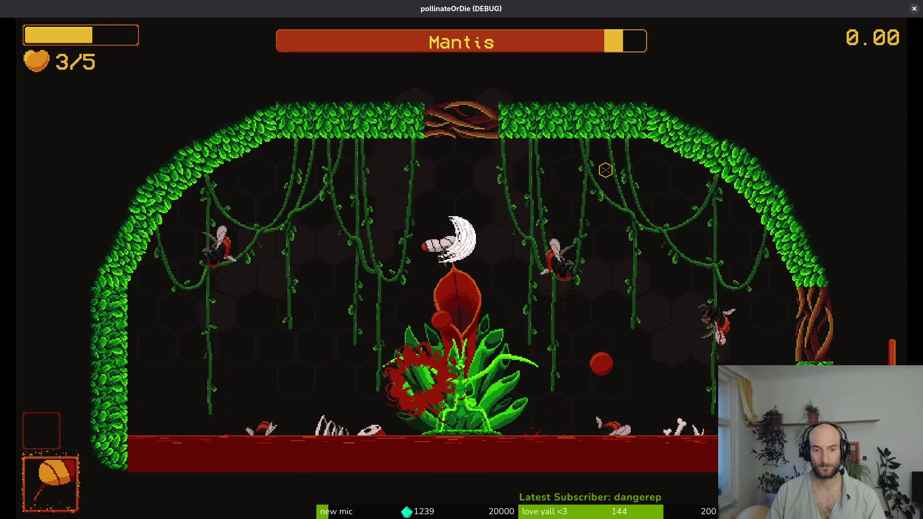
key(d)
key(w)
key(a)
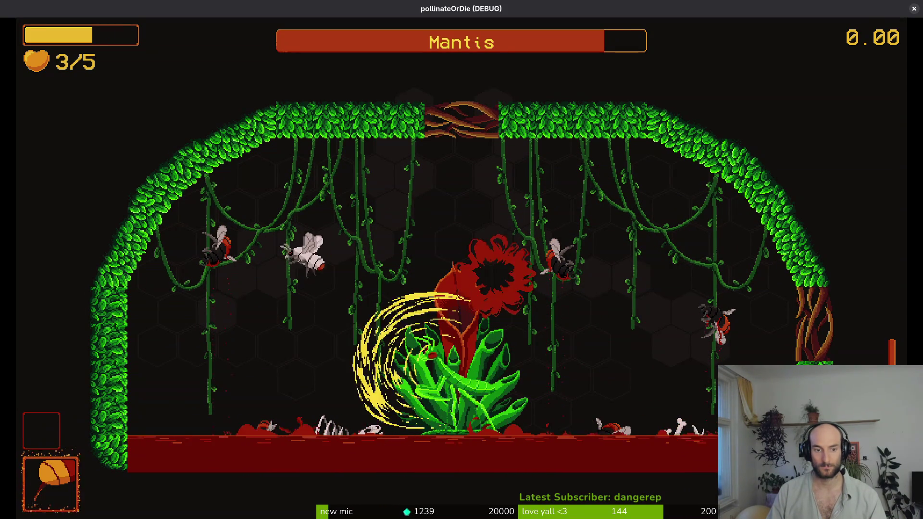
key(a)
key(d)
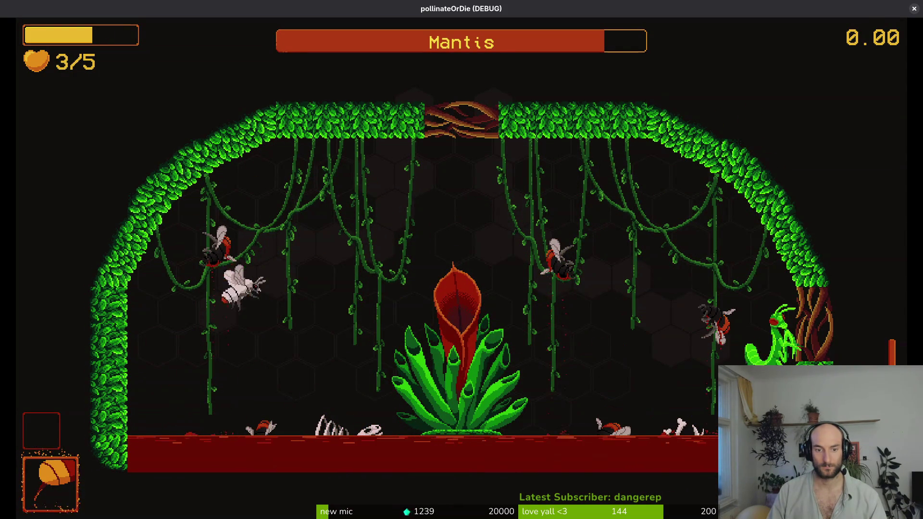
key(d)
key(a)
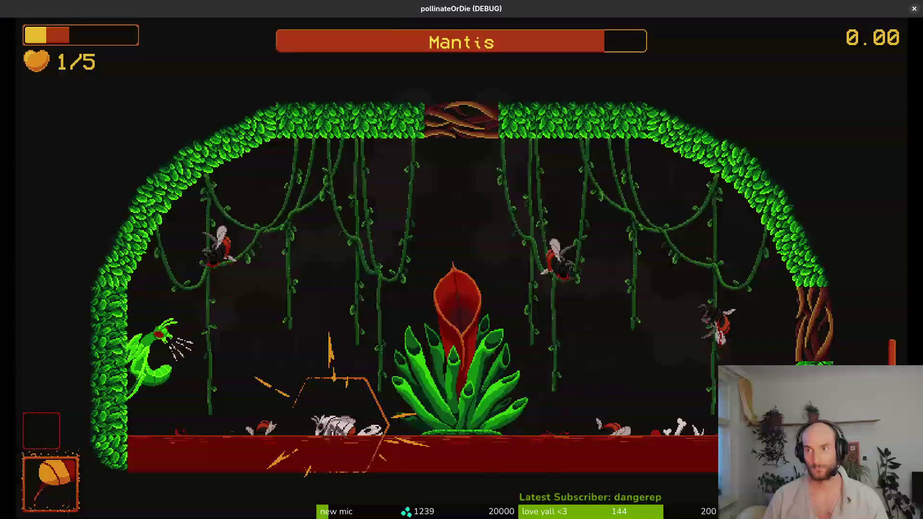
click(913, 9)
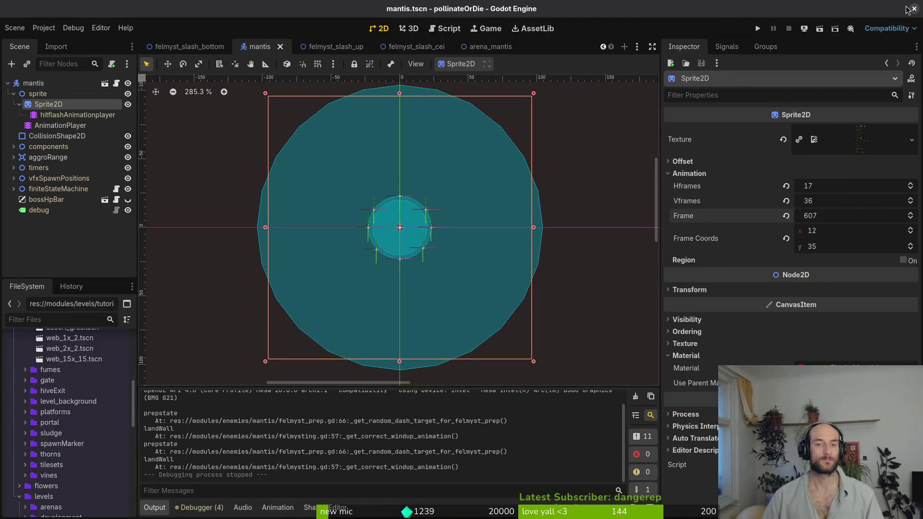
- Select the mantis AnimationPlayer to show the felmystPrepWindup Sprite2D frame track
click(13, 95)
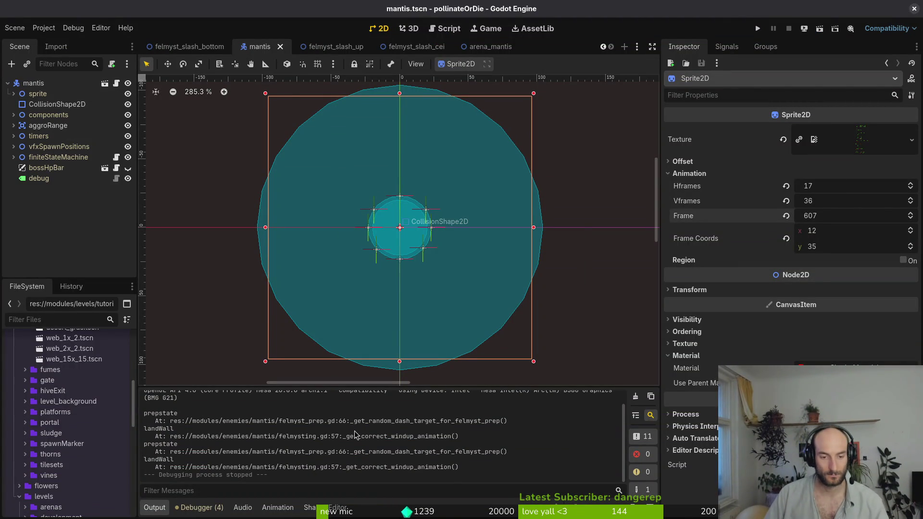
scroll(355, 435, up, 2)
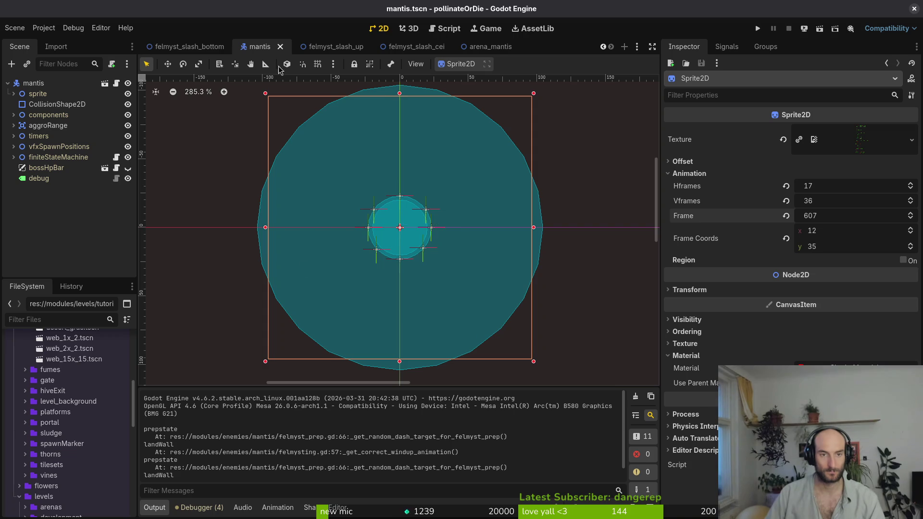
click(13, 93)
click(61, 125)
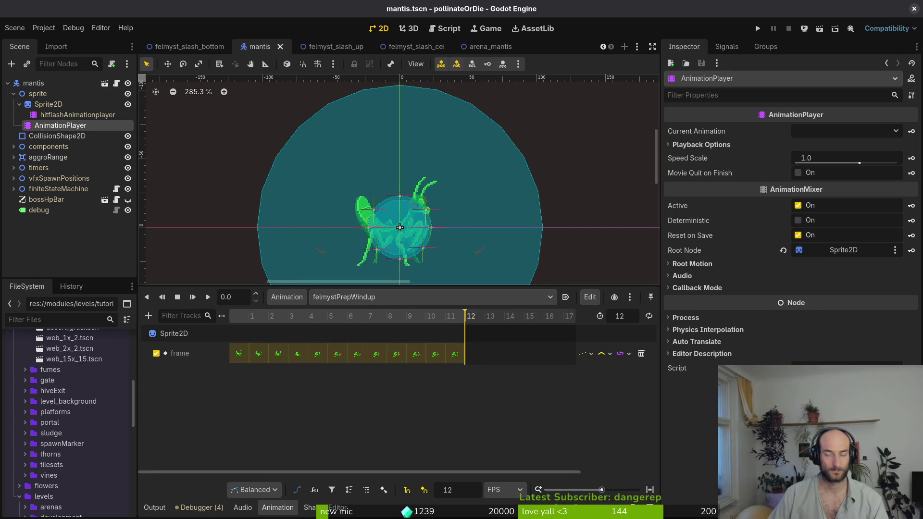
- Launch vim in the terminal and open felmyst_prep.gd by searching 'felprep' in the file finder
key(super+1)
text(im)
key(Return)
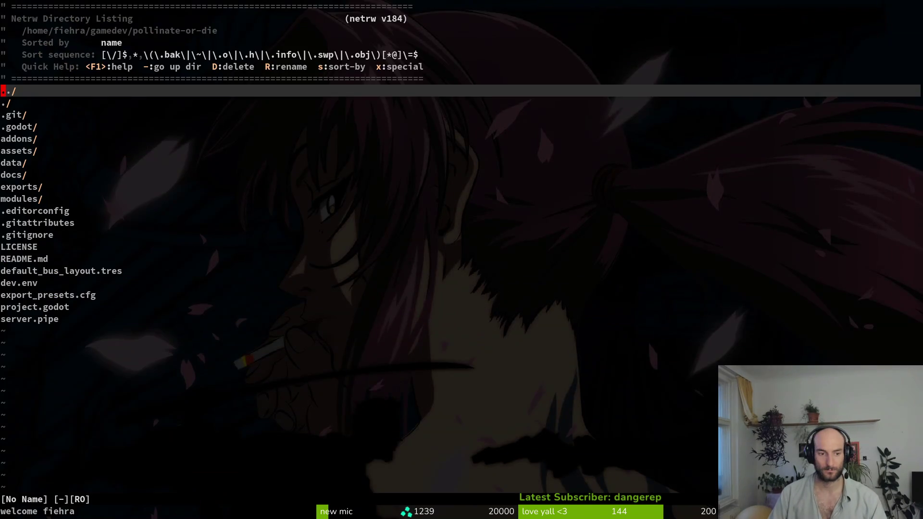
key(space)
key(f)
key(f)
text(felprep)
key(Return)
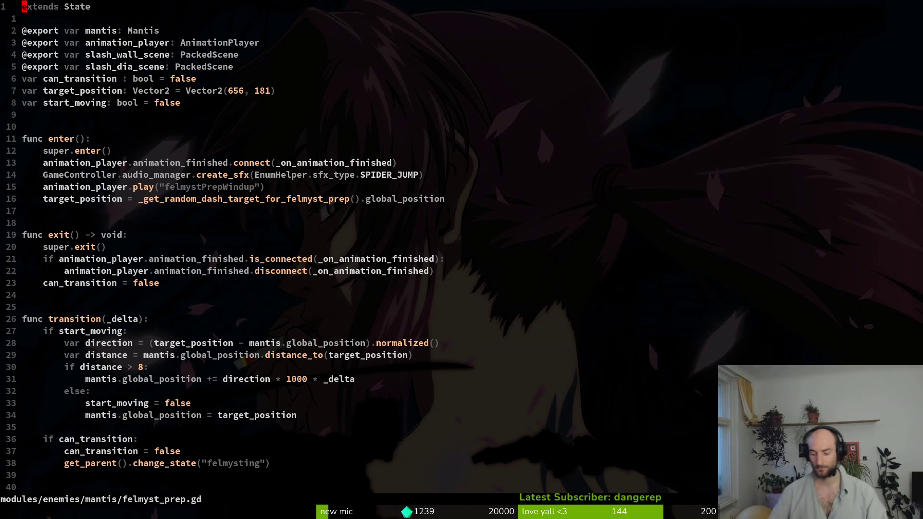
- Save felmyst_prep.gd and browse the file finder for the dashing scripts without opening one
key(ctrl+s)
key(space)
key(f)
key(f)
text(dash)
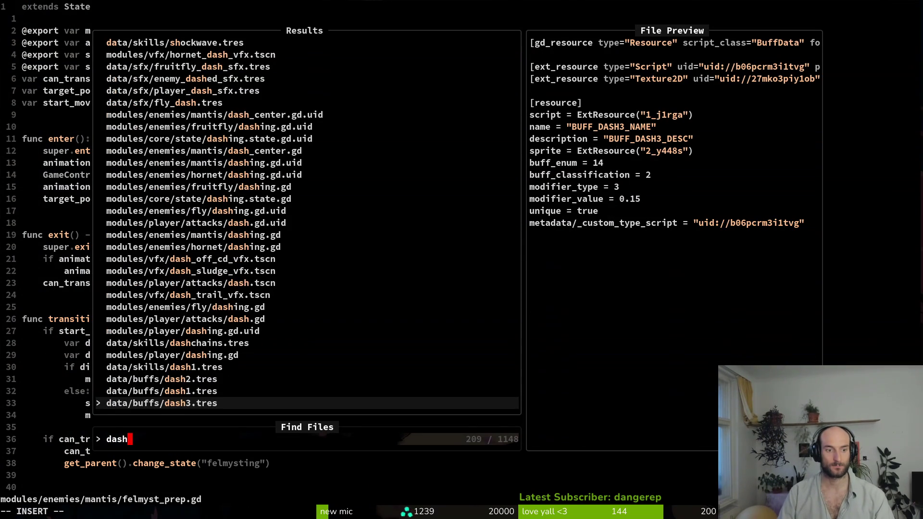
key(Up)
key(Up)
key(Up)
key(Up)
text(ing)
key(Up)
key(Up)
key(Up)
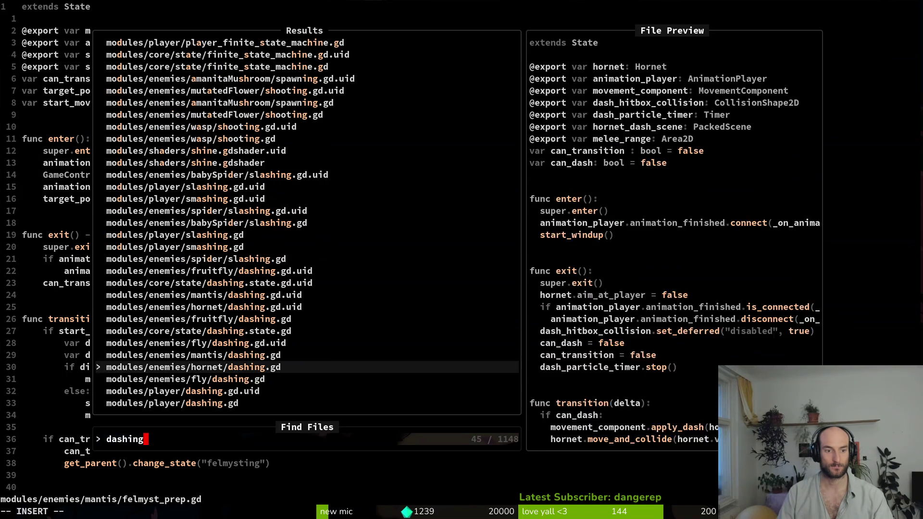
key(Up)
key(Up)
key(Down)
key(Escape)
key(Escape)
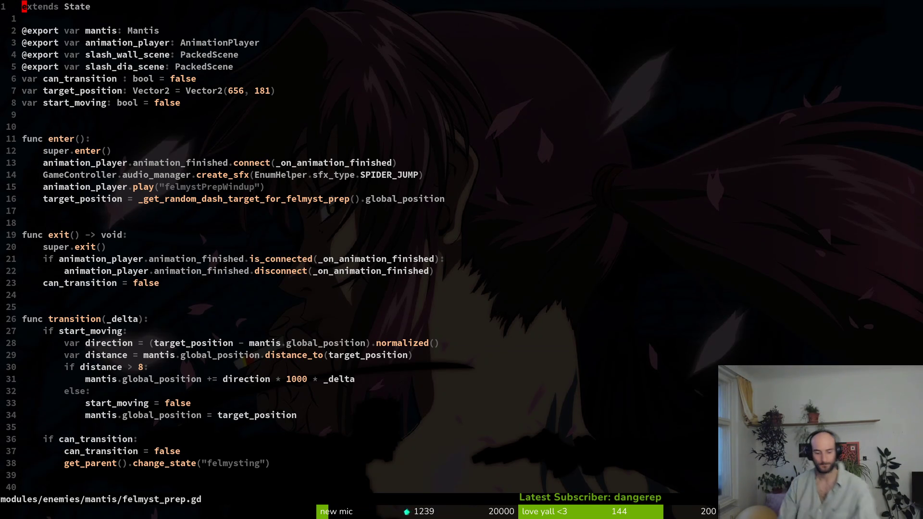
- Open the mantis dashing.gd script through a file search
key(space)
key(f)
key(f)
text(madasdh)
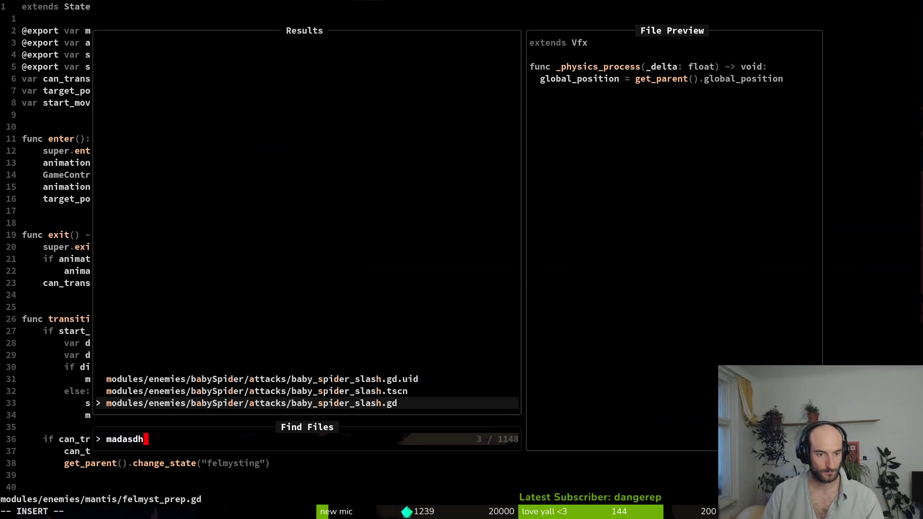
key(BackSpace)
key(BackSpace)
key(Return)
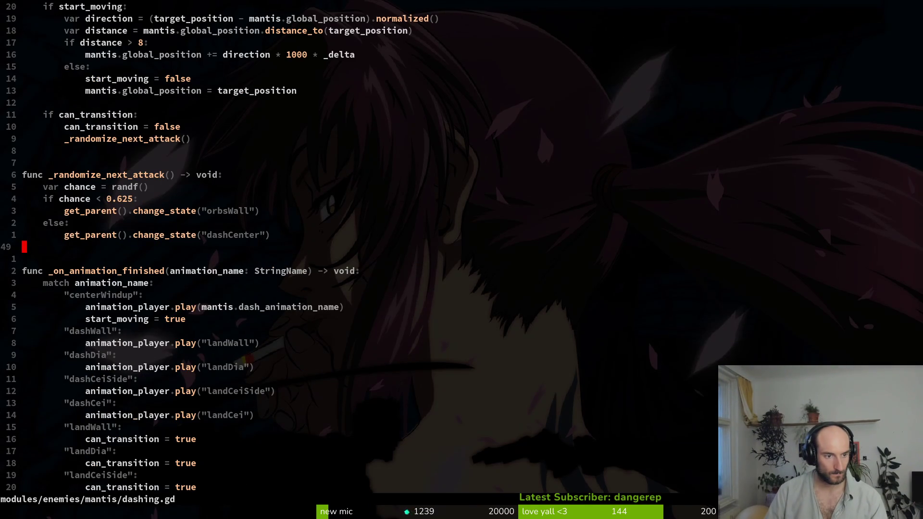
- Copy the 22-line _instantiate_slash function and undo its misplaced paste below the flip_h block
key(ctrl+d)
key(ctrl+d)
key(ctrl+d)
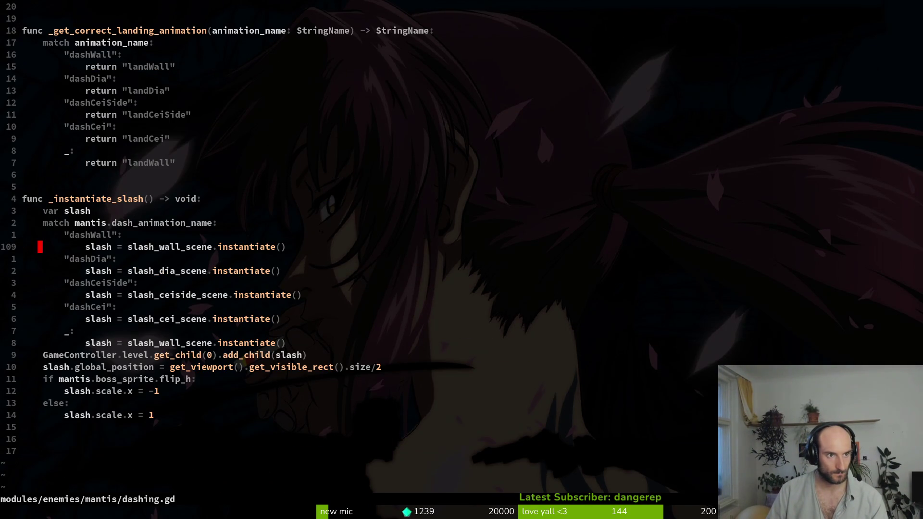
key(k)
key(k)
key(k)
key(V)
key(Escape)
key(k)
key(V)
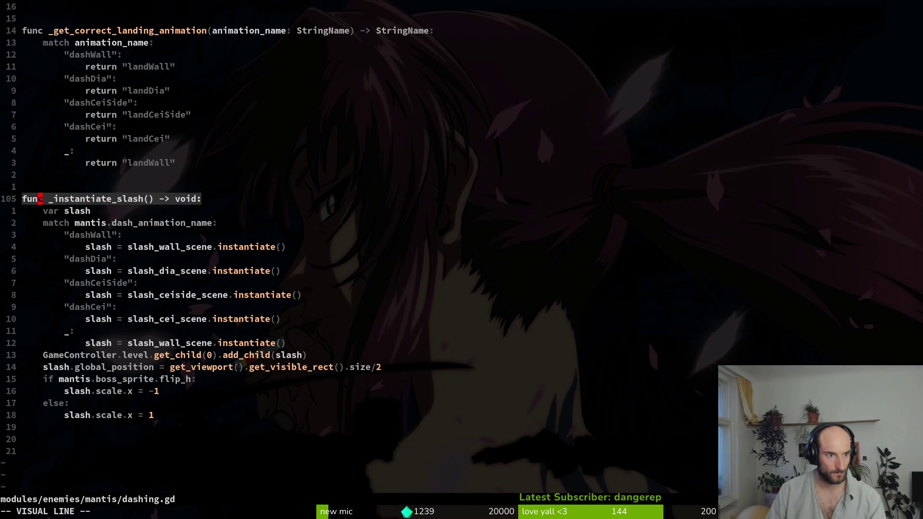
key(j)
key(j)
key(j)
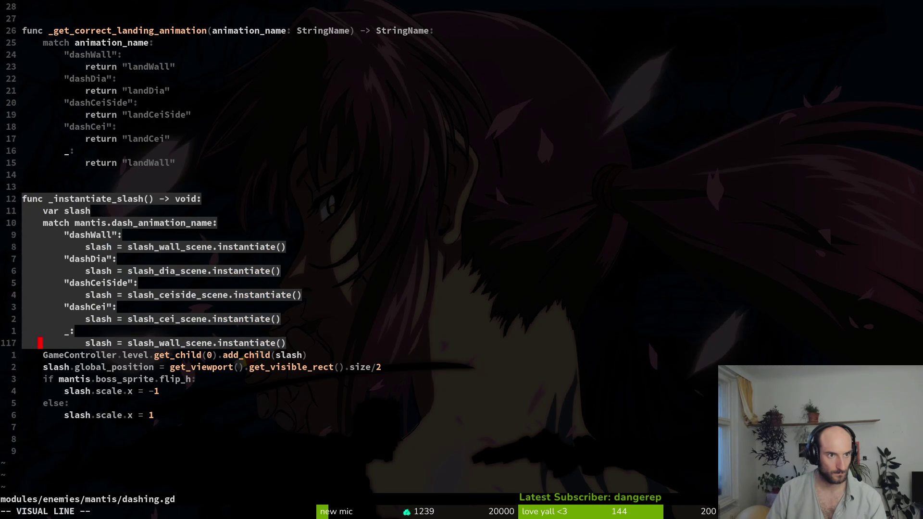
key(y)
key(ctrl+u)
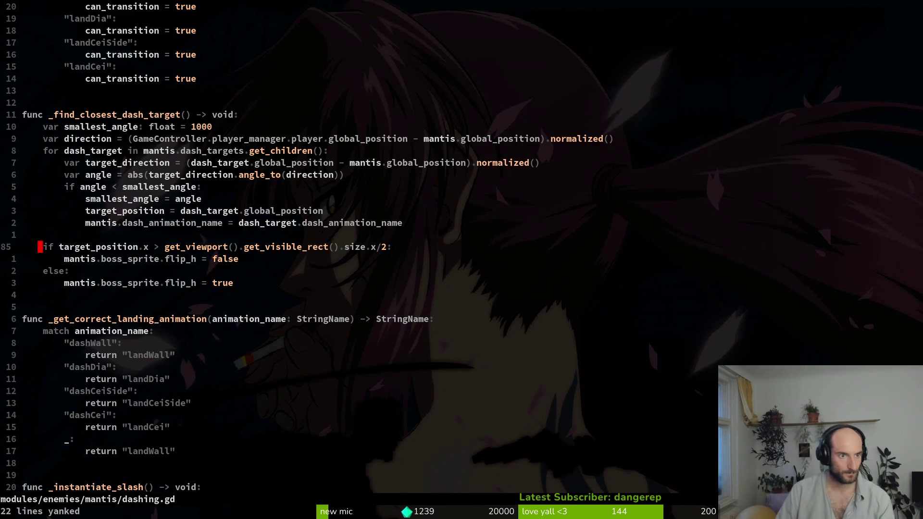
key(j)
key(j)
key(j)
key(p)
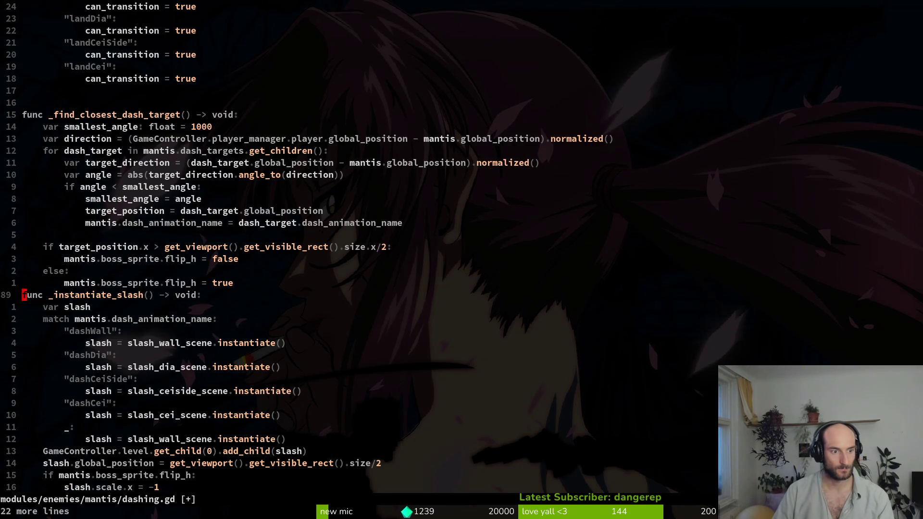
key(u)
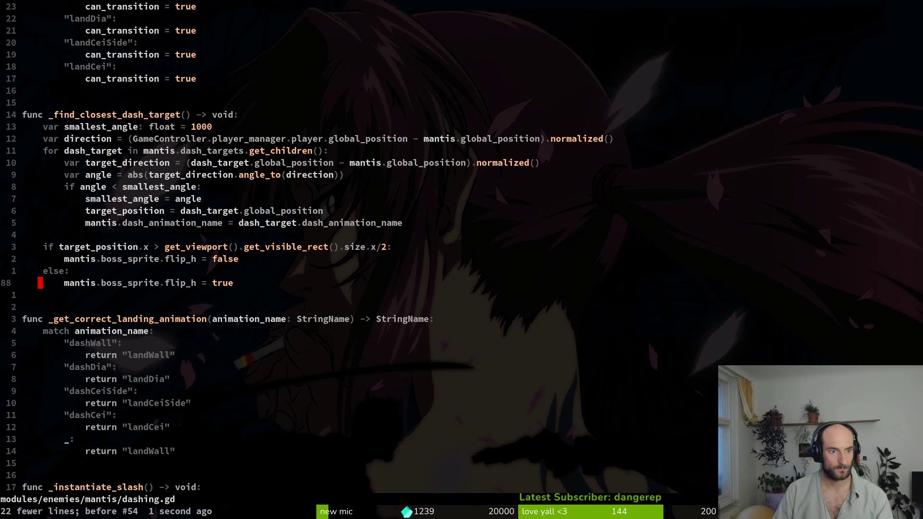
- Insert an _instantiate_slash() call above the flip_h check and save dashing.gd with :w
key(k)
key(k)
key(k)
key(o)
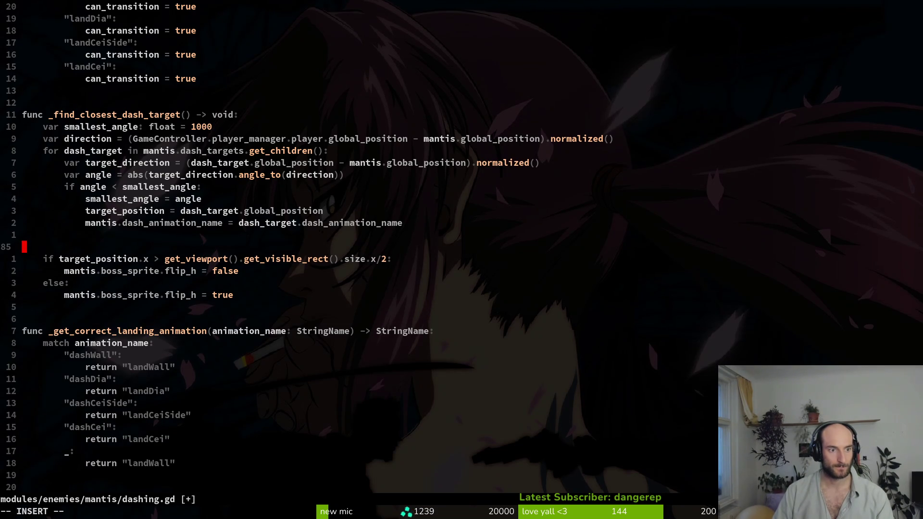
text(_insta)
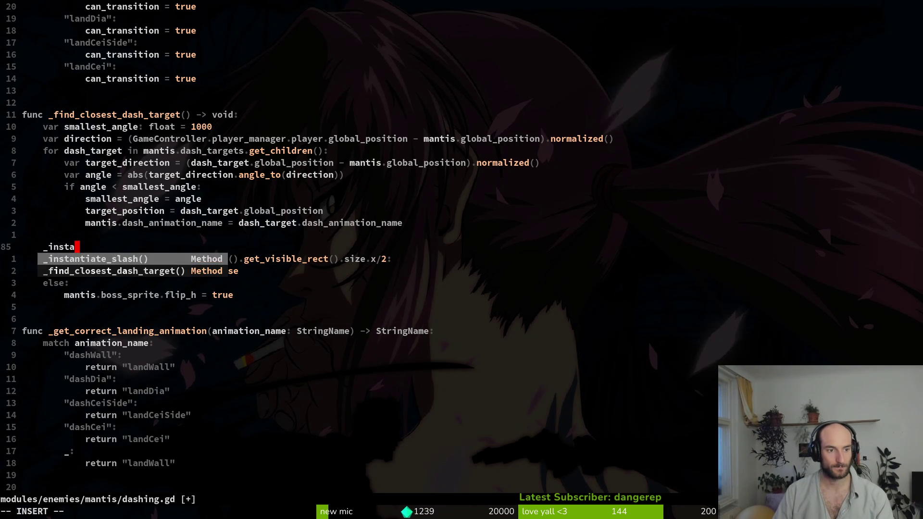
key(Return)
key(Escape)
text(:w)
key(Return)
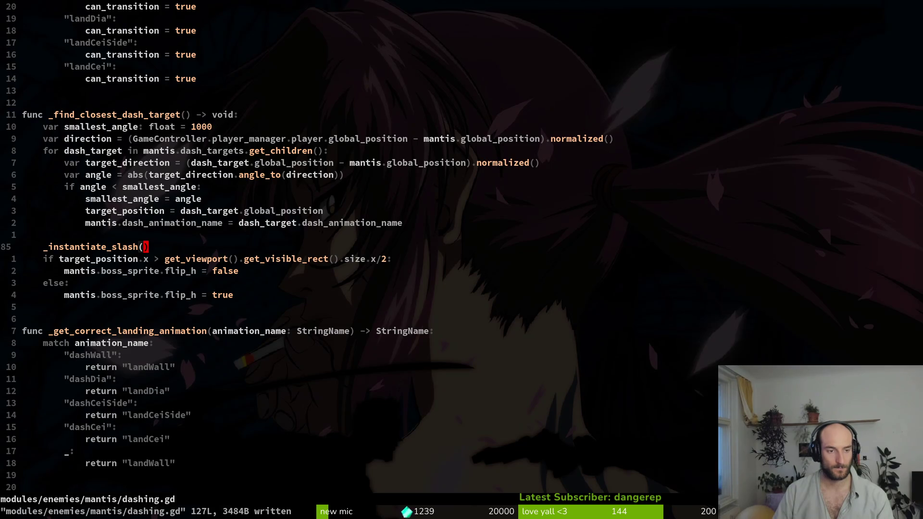
key(alt+Tab)
- Set the mantis AnimationPlayer to felmystPrepWindup, then return to Aseprite
click(382, 298)
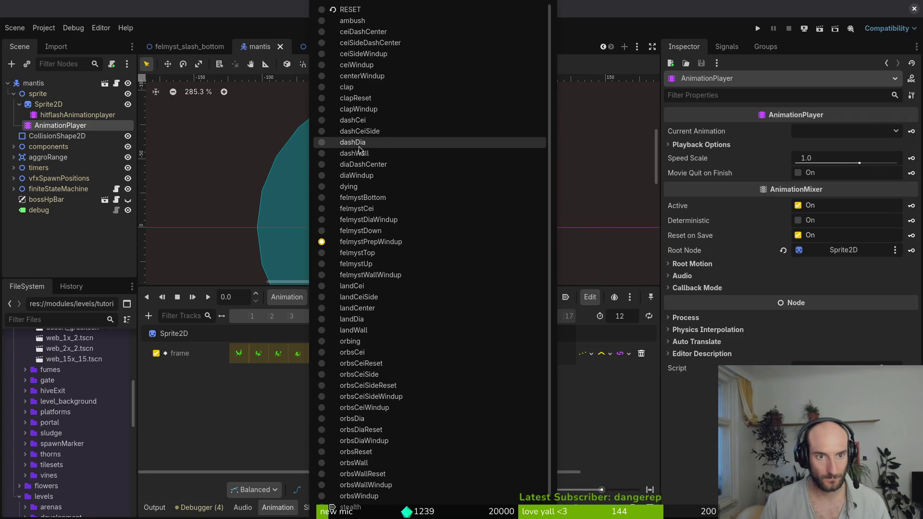
click(366, 122)
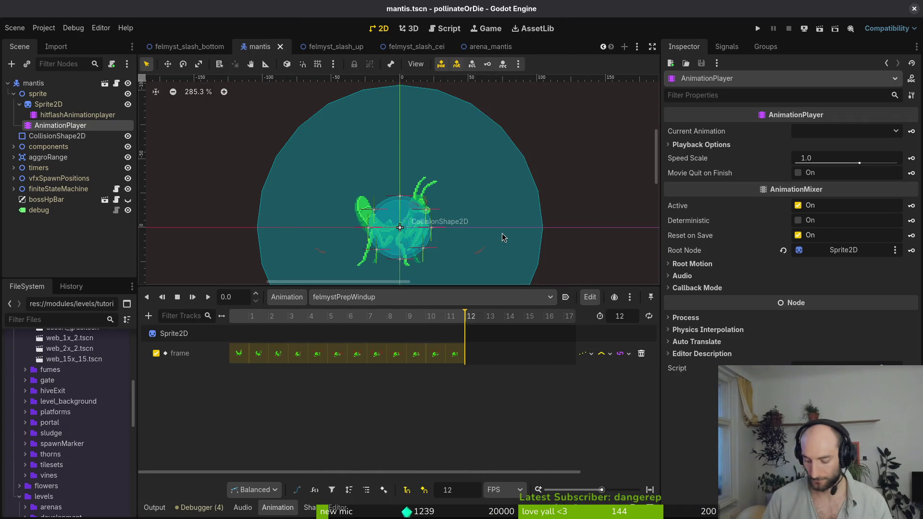
key(alt+Tab)
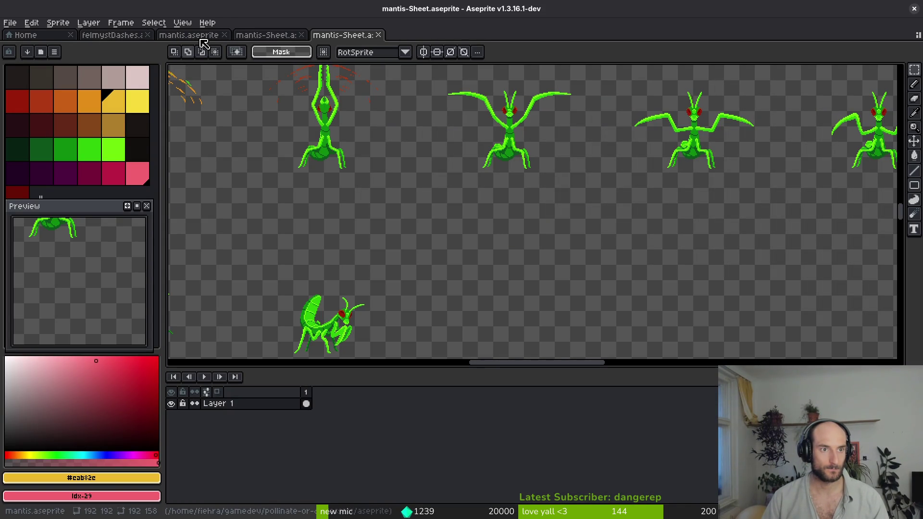
- Close the mantis-Sheet, mantis and felmystDashes sprites and open mantisArena.aseprite from recent files
middle_click(272, 45)
middle_click(271, 45)
middle_click(193, 45)
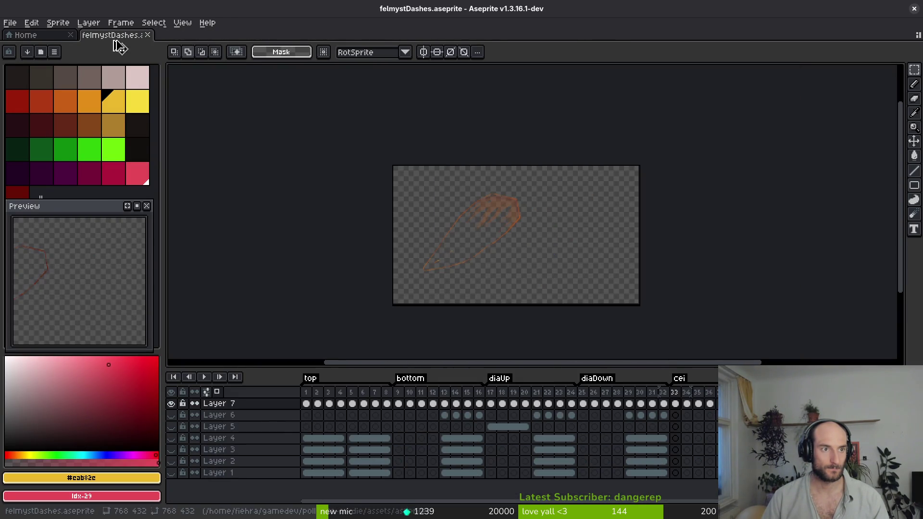
middle_click(120, 45)
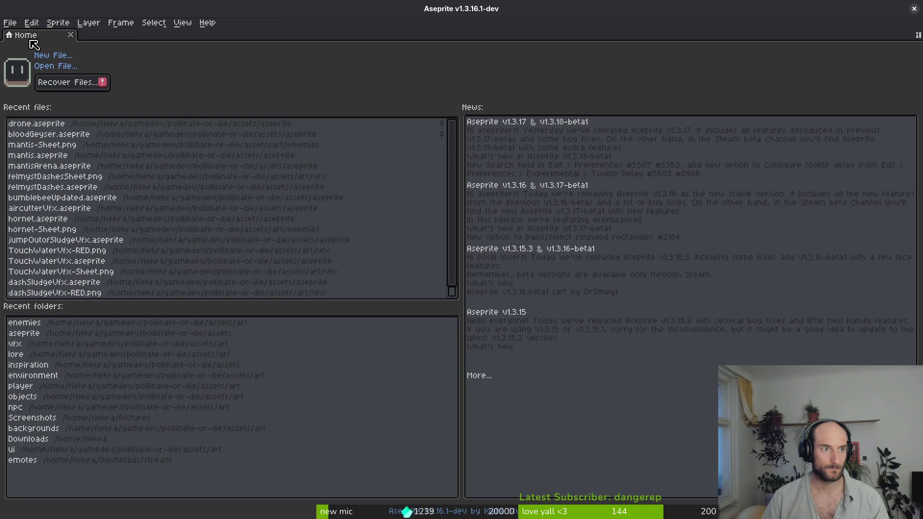
click(71, 167)
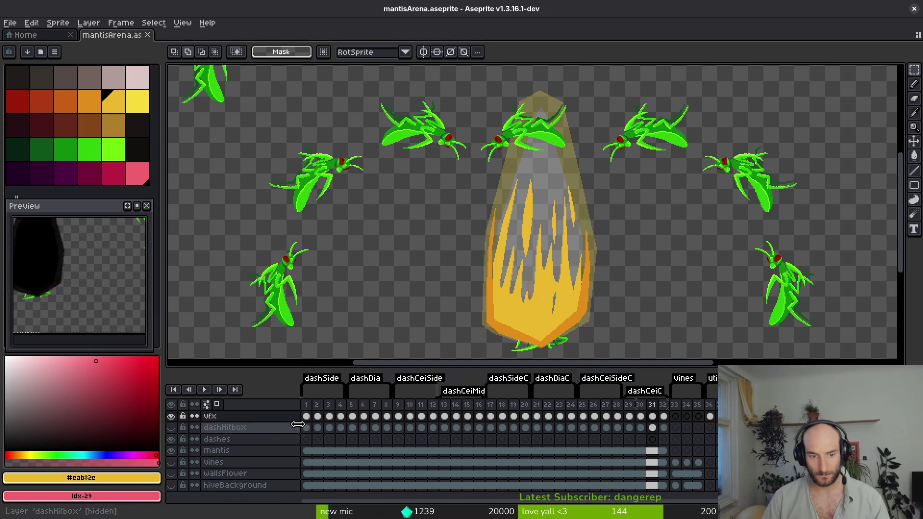
- Insert empty frames after frame 1 and select the new frames 2–5
click(307, 416)
key(alt+b)
key(alt+b)
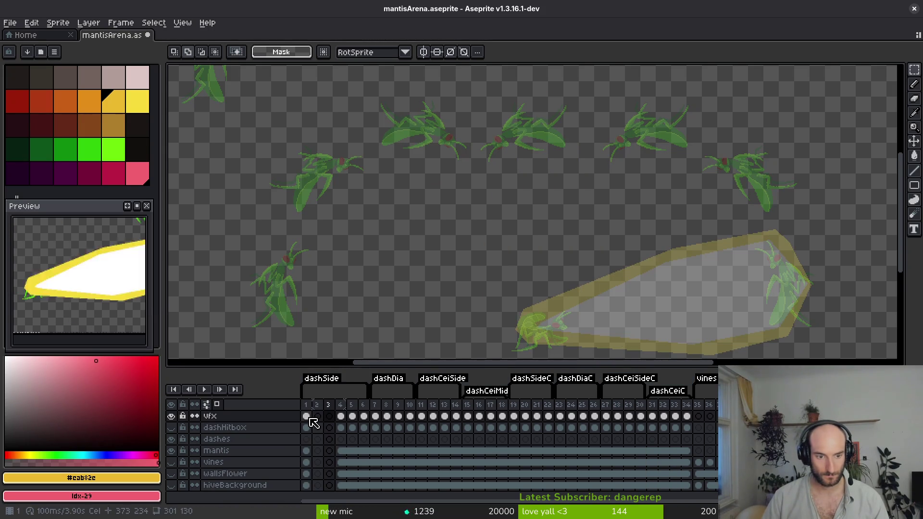
key(alt+b)
key(alt+b)
mouse_move(311, 417)
mouse_down()
mouse_move(356, 416)
mouse_move(309, 409)
mouse_move(350, 422)
mouse_move(367, 419)
mouse_move(354, 408)
mouse_move(460, 418)
mouse_move(447, 418)
mouse_move(414, 414)
mouse_move(539, 410)
mouse_move(532, 413)
mouse_up()
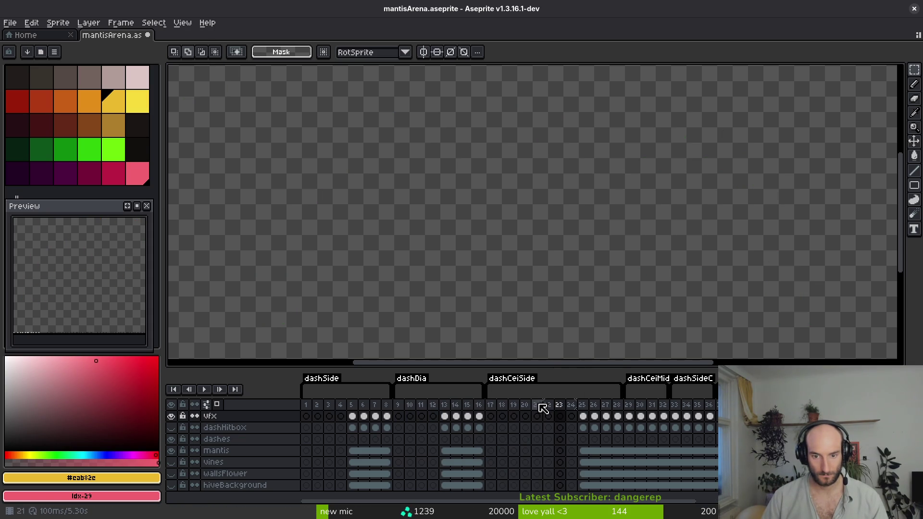
- Give each later dash tag four empty leading frames by inserting and moving frame blocks, then save
shift+click(583, 411)
ctrl+click(583, 411)
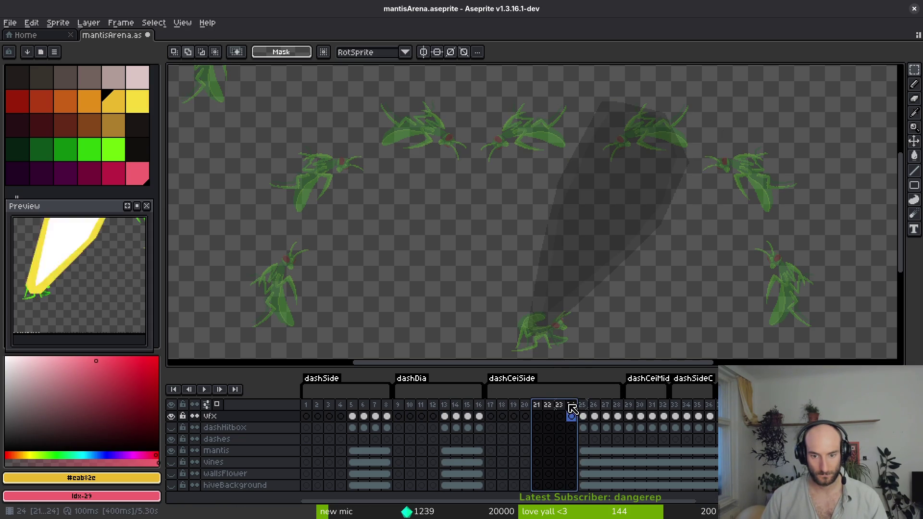
drag(584, 413, 628, 412)
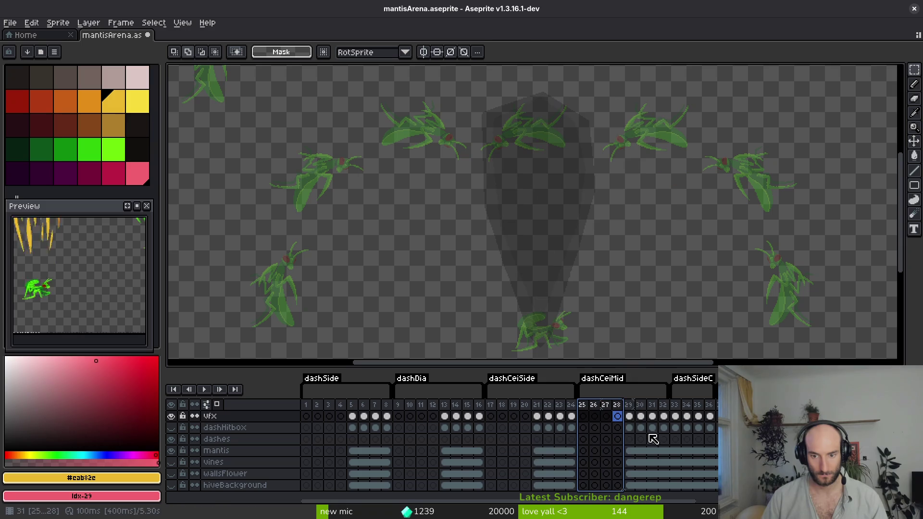
scroll(617, 430, right, 3)
drag(519, 406, 556, 409)
key(alt+b)
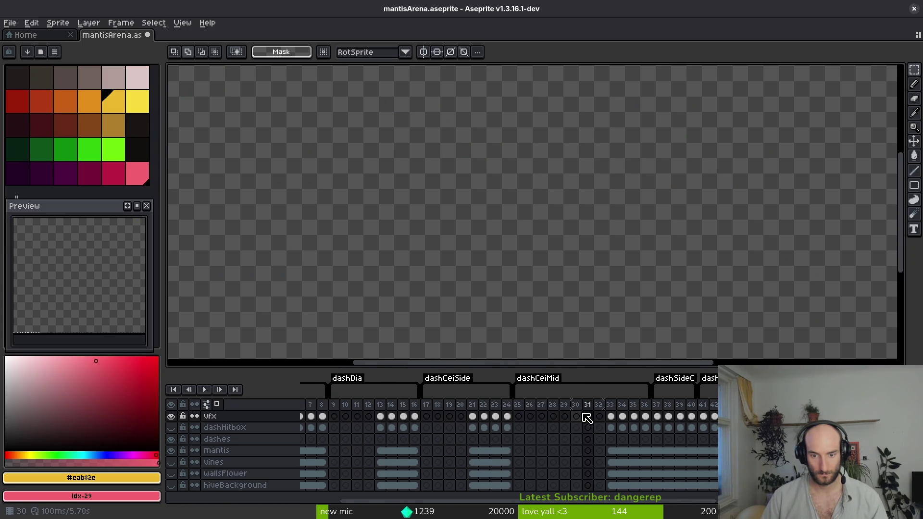
shift+click(599, 416)
drag(601, 415, 659, 416)
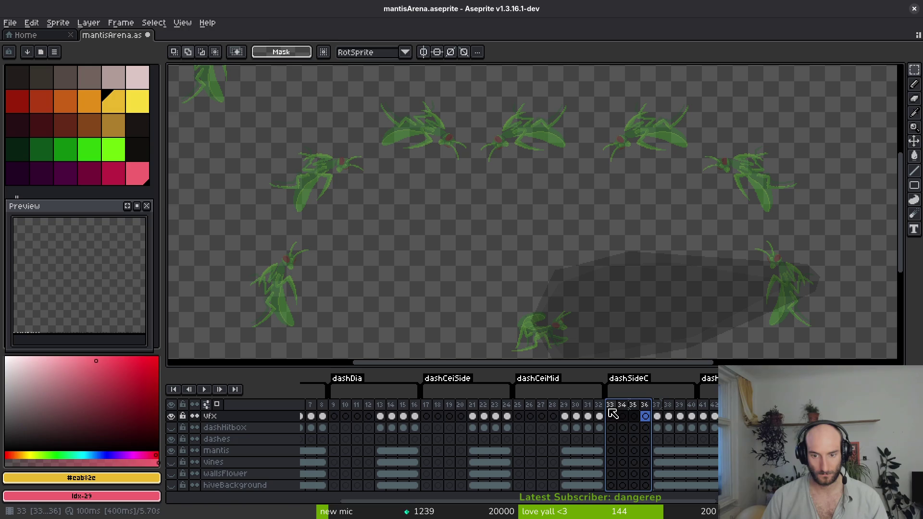
key(alt+b)
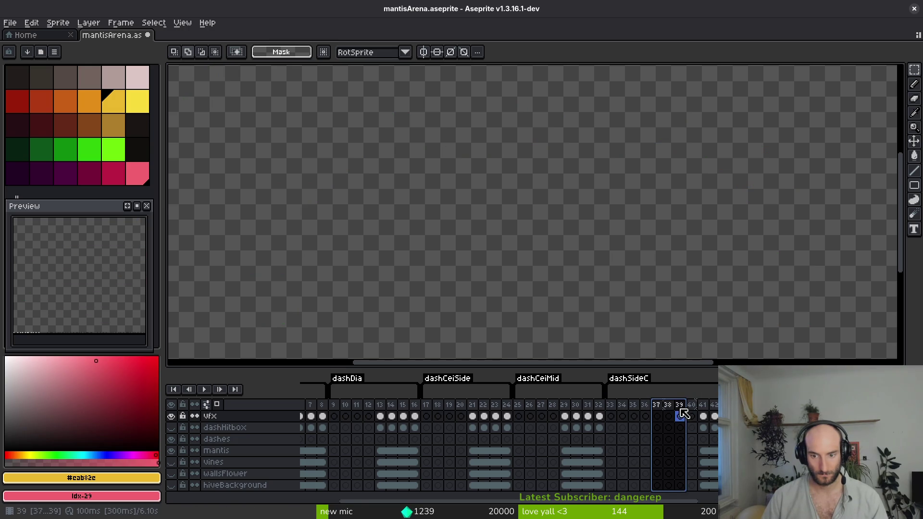
mouse_move(692, 412)
mouse_down()
mouse_move(743, 414)
mouse_move(570, 410)
mouse_move(608, 421)
mouse_move(612, 408)
mouse_move(702, 414)
mouse_up()
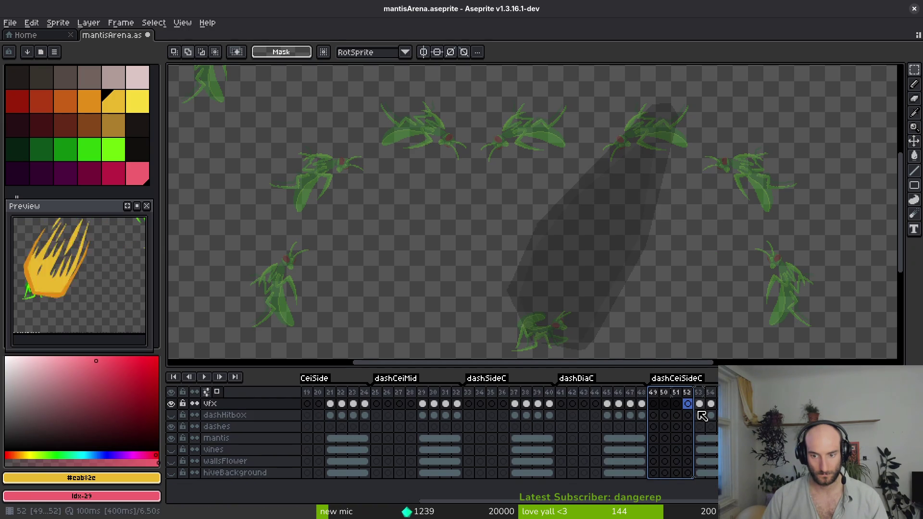
key(ctrl+s)
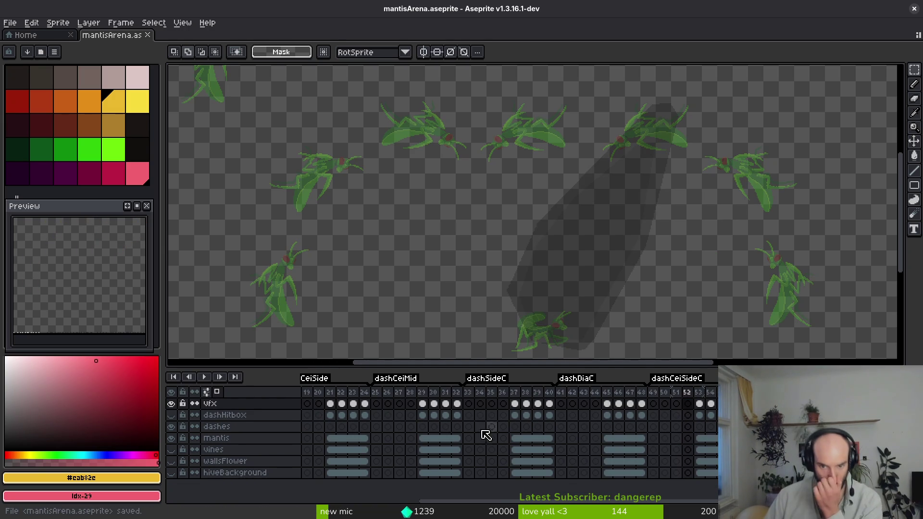
- Copy frame 6's white-and-yellow slash cel into frame 2's vfx cel and save
scroll(487, 432, left, 5)
scroll(412, 434, left, 3)
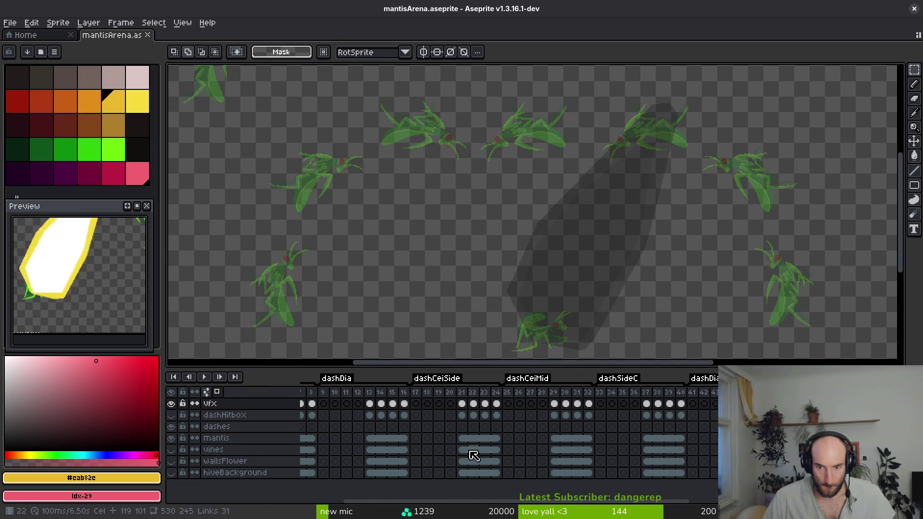
click(311, 404)
click(317, 403)
click(353, 404)
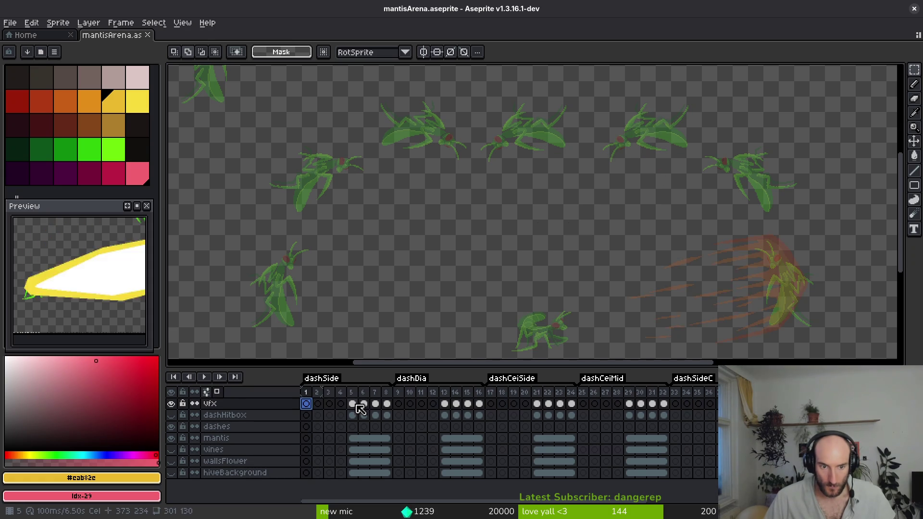
click(364, 405)
key(ctrl+c)
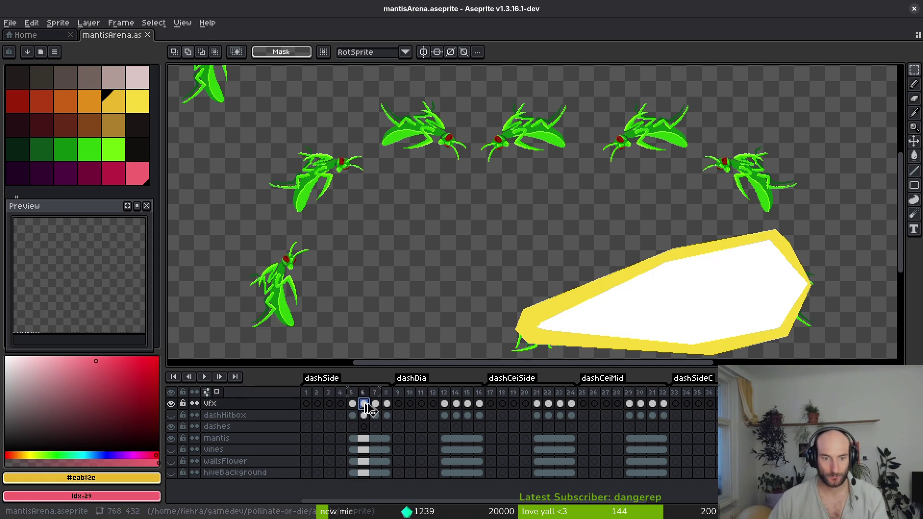
click(318, 403)
key(ctrl+v)
key(ctrl+s)
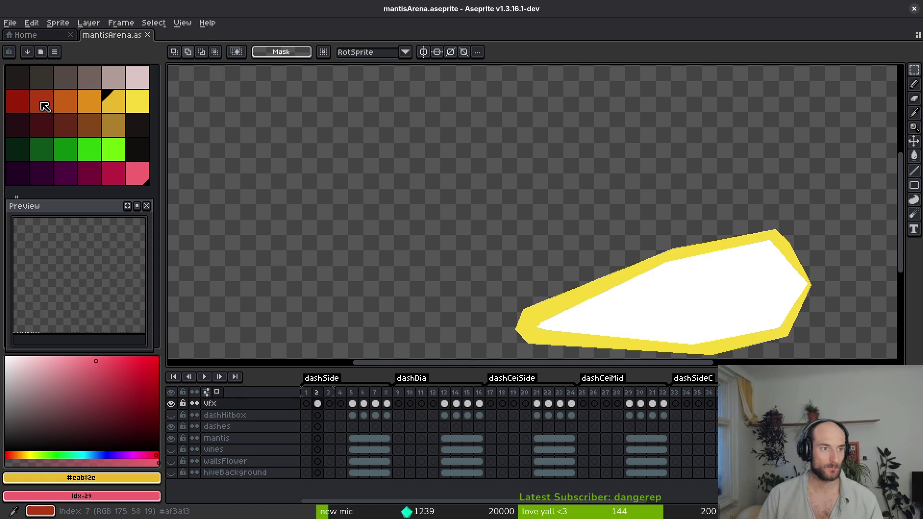
- Pick orange and, on frame 1, draw the outline up the slash's right edge to its tip
click(71, 106)
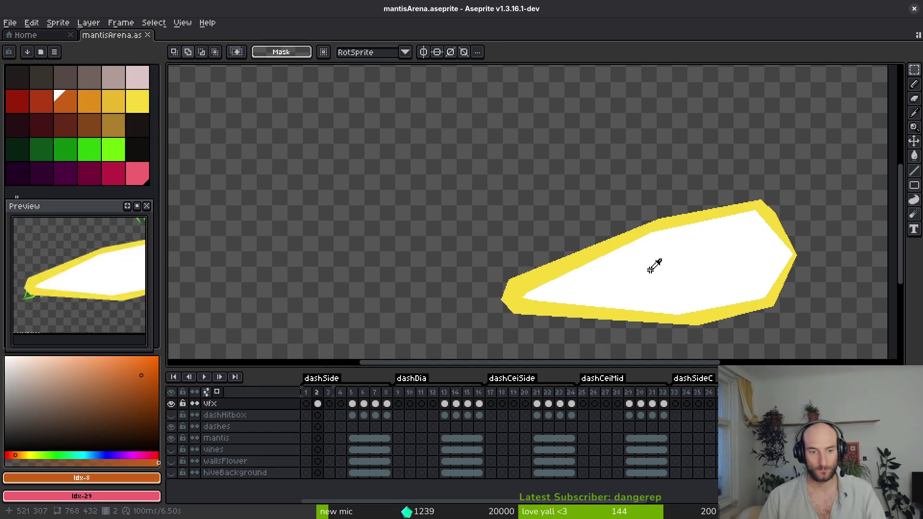
key(Left)
scroll(629, 281, up, 5)
key(b)
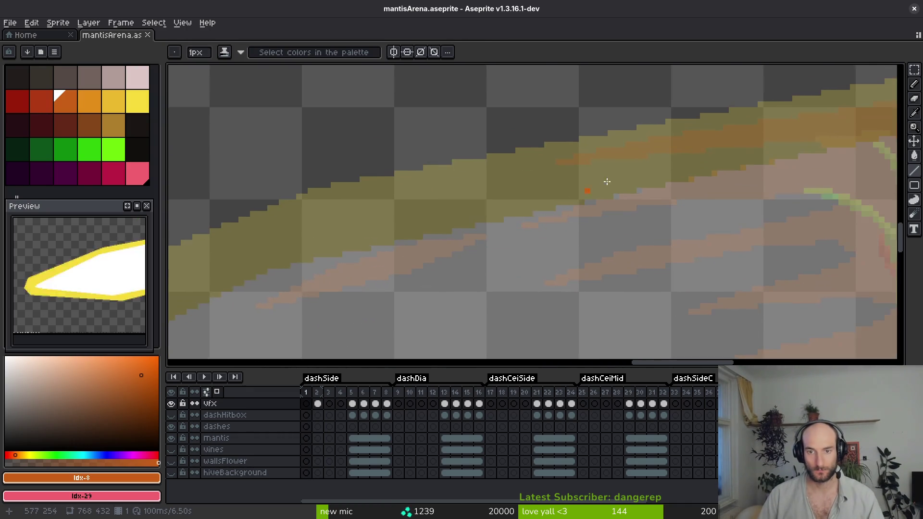
scroll(638, 242, down, 2)
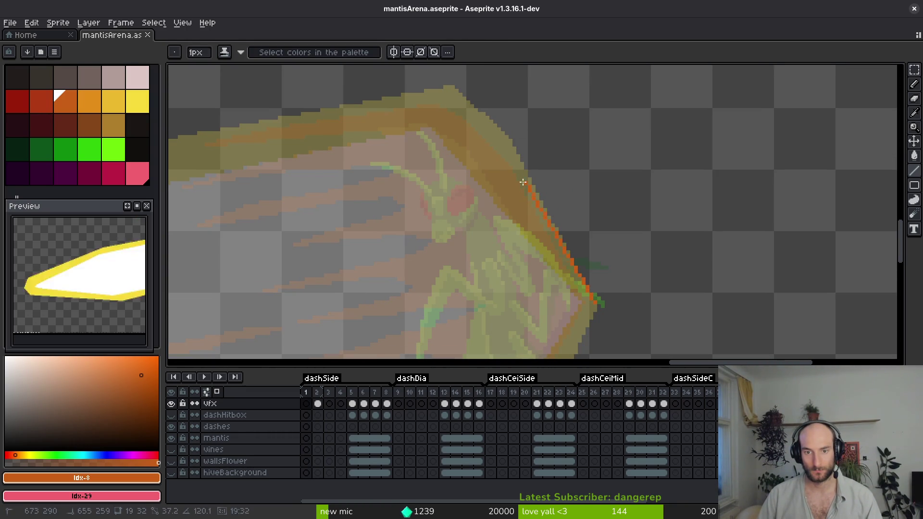
shift+click(518, 165)
shift+click(491, 119)
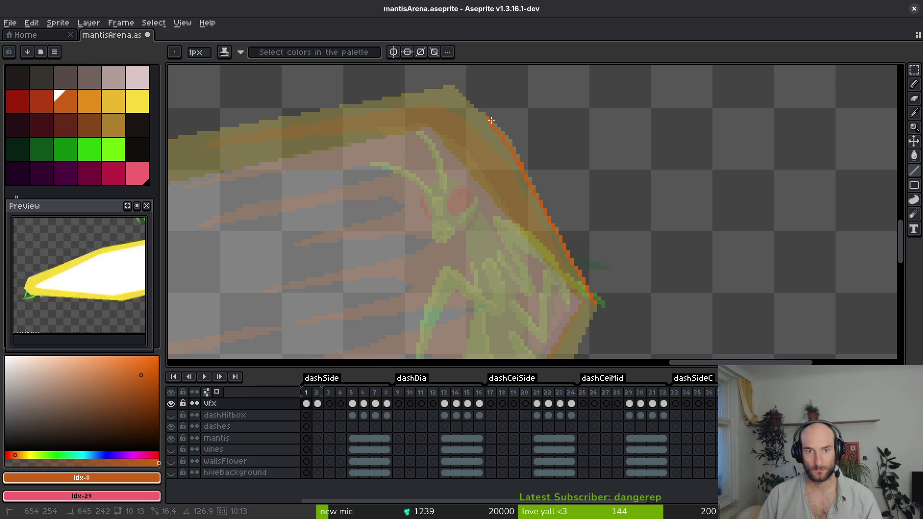
shift+click(451, 85)
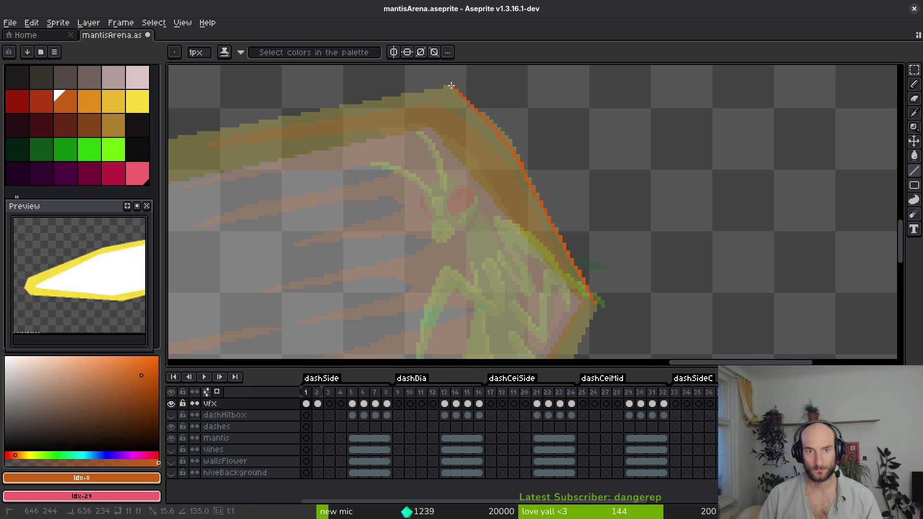
- Outline the slash's top edge in orange and carry the line down to the tip
mouse_move(454, 90)
mouse_down()
mouse_move(501, 143)
mouse_move(727, 156)
mouse_up()
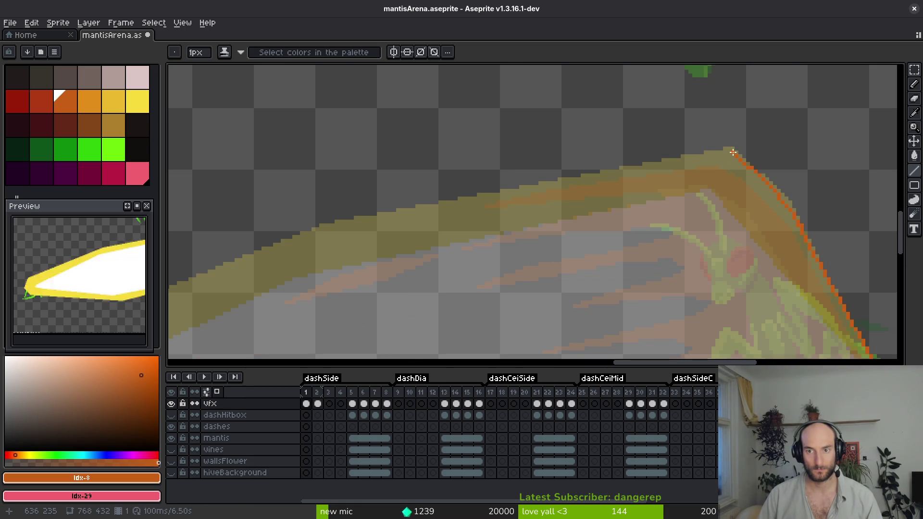
shift+click(378, 216)
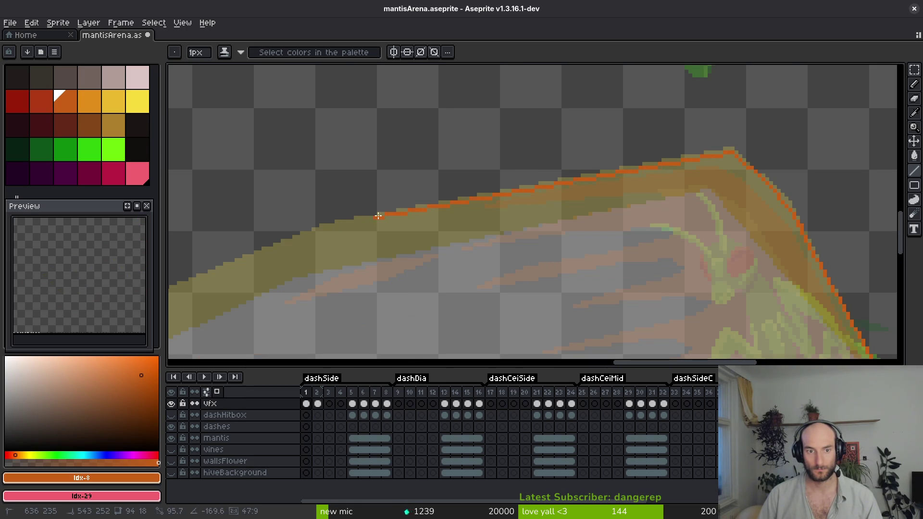
shift+click(483, 198)
shift+click(729, 154)
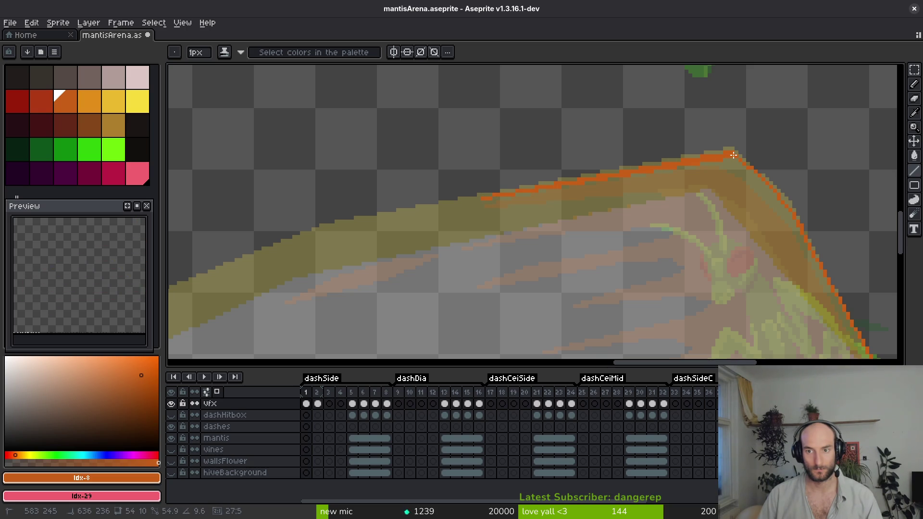
drag(788, 215, 649, 194)
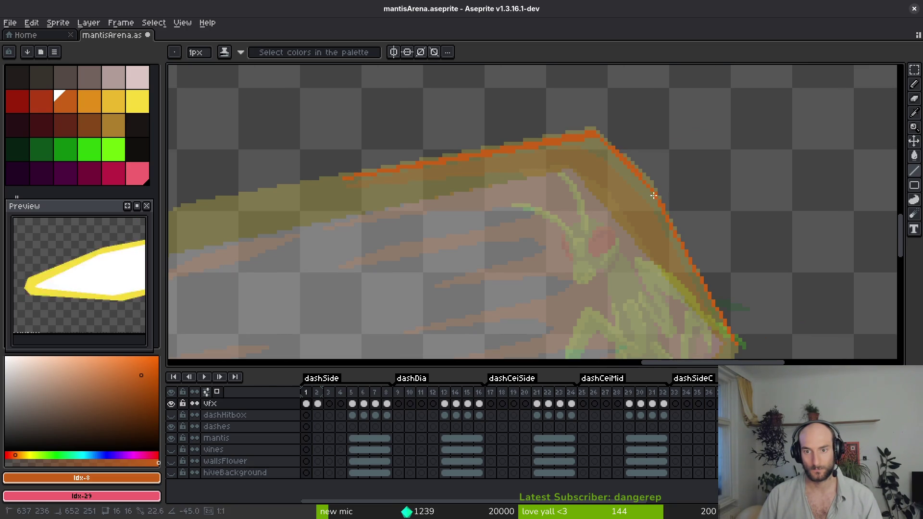
drag(653, 195, 616, 130)
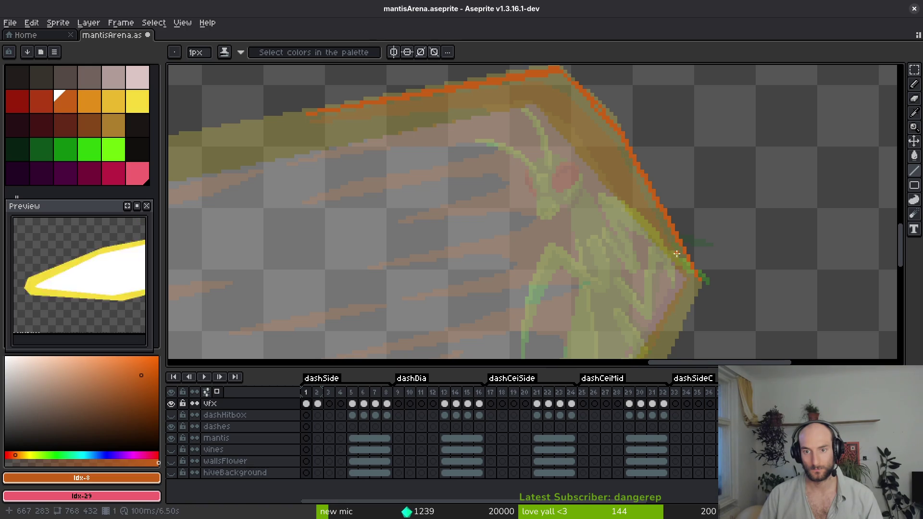
scroll(676, 253, down, 3)
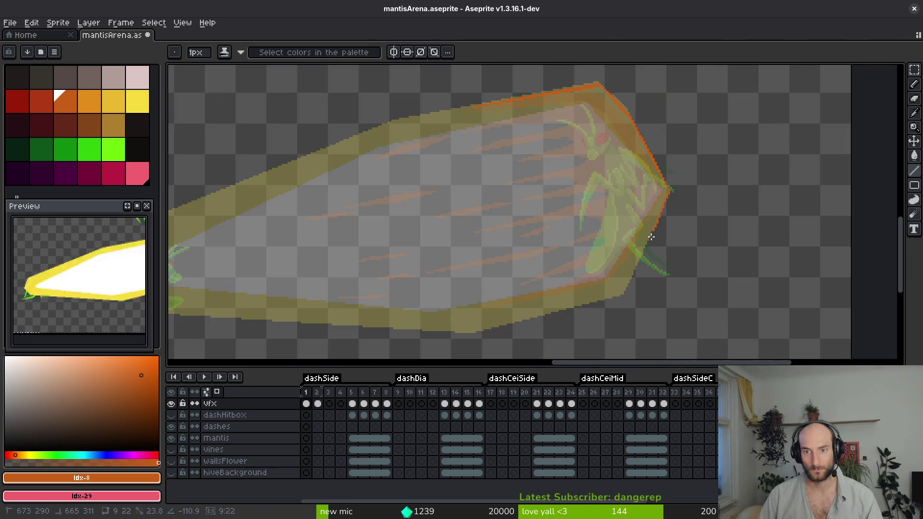
scroll(650, 237, up, 2)
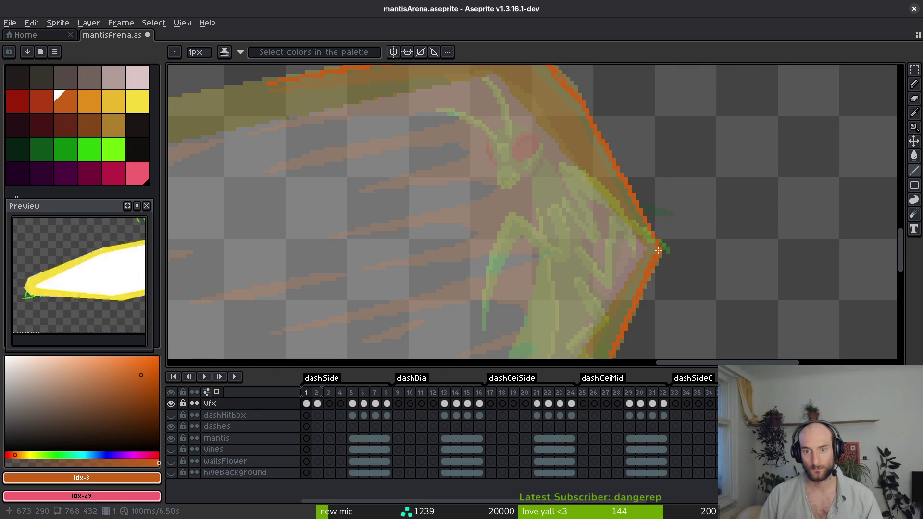
drag(655, 242, 605, 142)
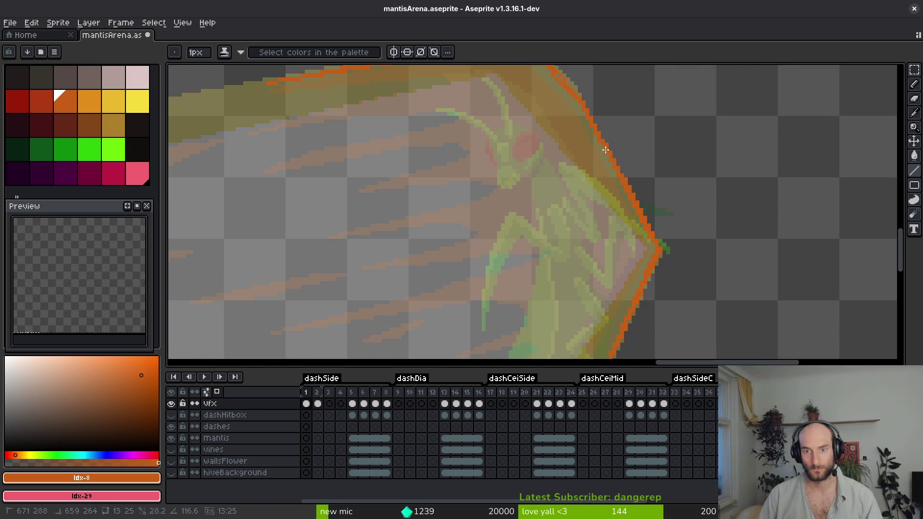
scroll(606, 150, down, 4)
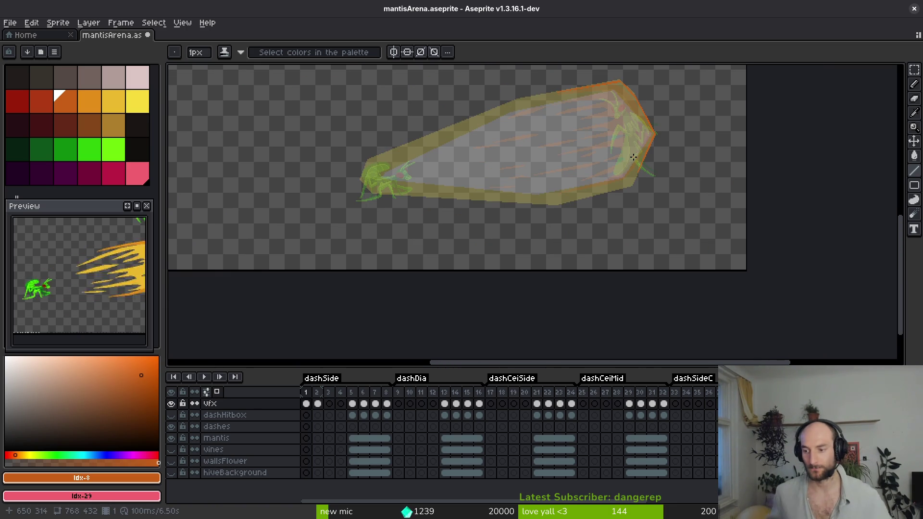
scroll(618, 195, up, 5)
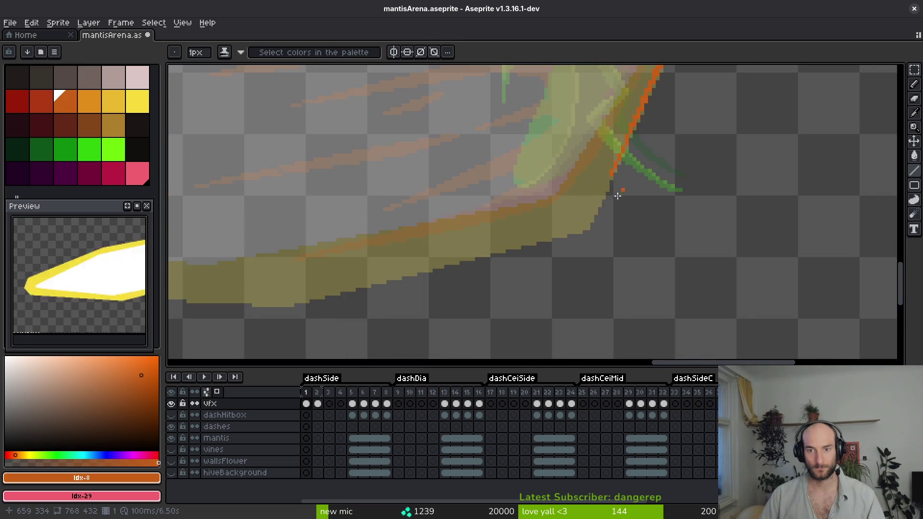
scroll(617, 196, up, 2)
- Trace the orange line along the slash's lower and bottom edges
mouse_move(667, 147)
mouse_down()
mouse_move(659, 166)
mouse_move(599, 212)
mouse_move(366, 275)
mouse_up()
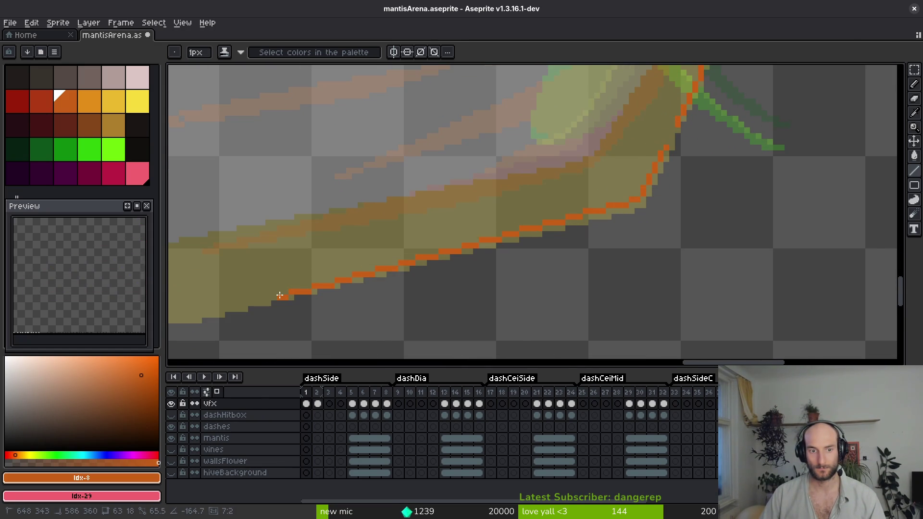
drag(269, 296, 574, 196)
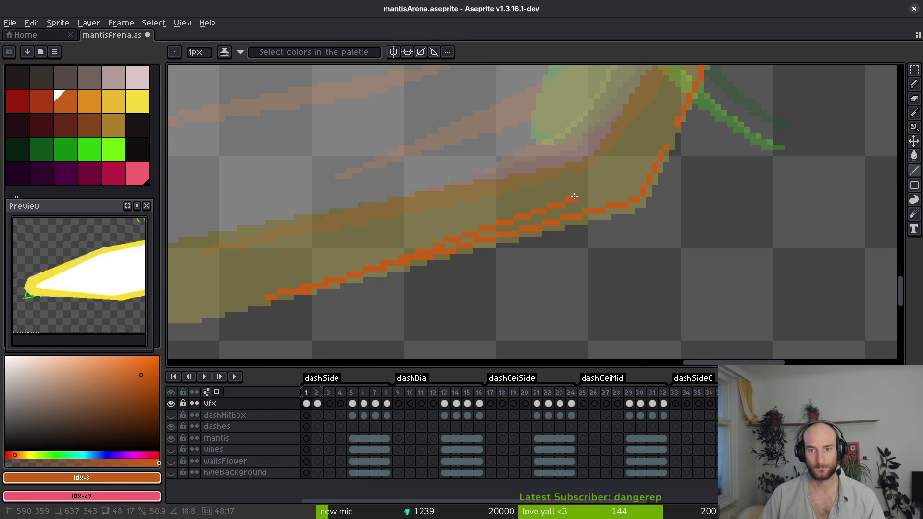
mouse_move(639, 194)
mouse_down()
mouse_move(654, 154)
mouse_move(656, 165)
mouse_up()
scroll(656, 165, down, 5)
scroll(769, 207, up, 5)
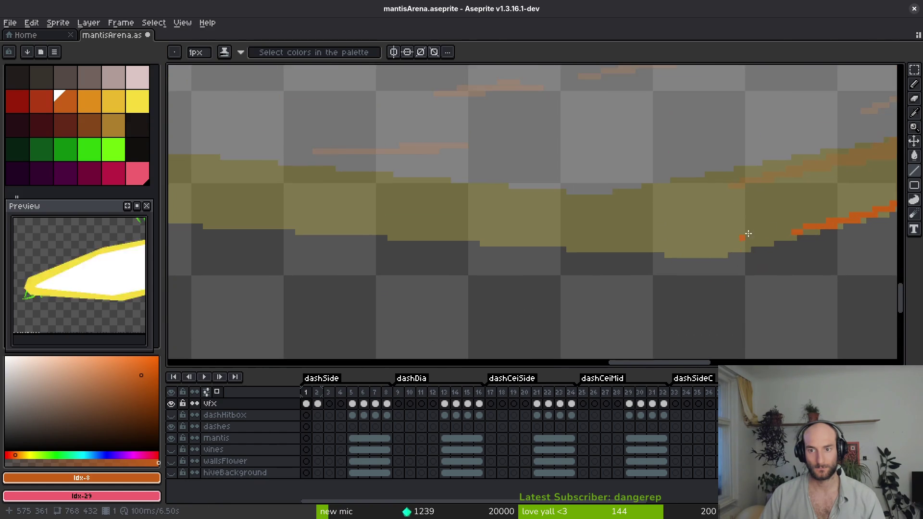
scroll(748, 233, up, 2)
mouse_move(758, 247)
mouse_down()
mouse_move(656, 264)
mouse_move(325, 245)
mouse_up()
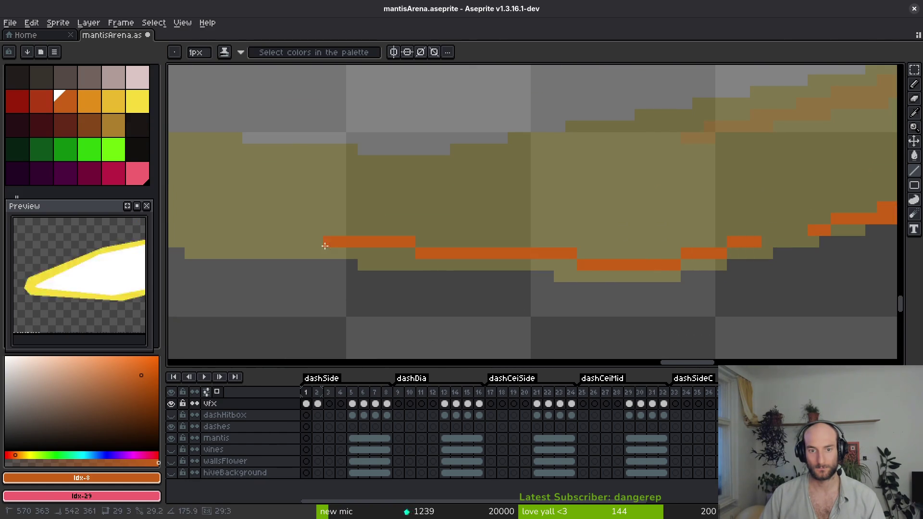
shift+click(245, 243)
- Extend the bottom orange outline leftward toward and under the mantis
scroll(246, 244, down, 3)
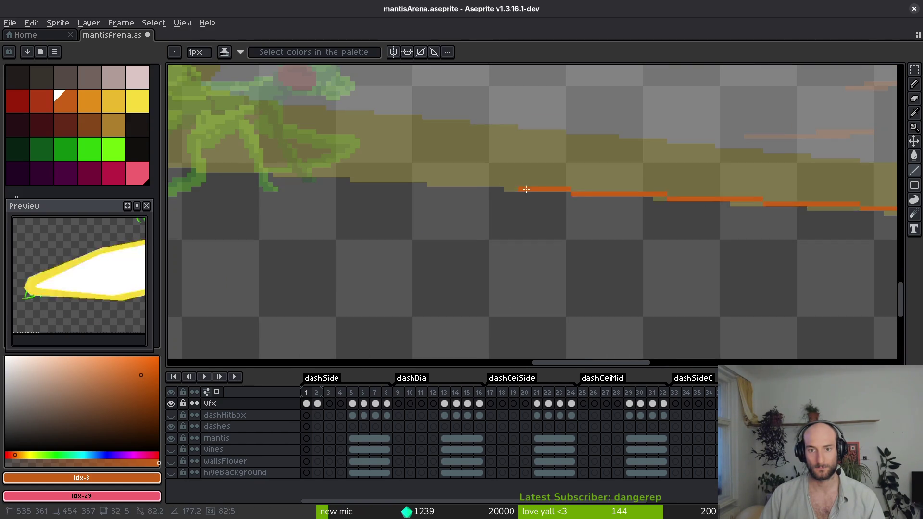
scroll(626, 189, down, 3)
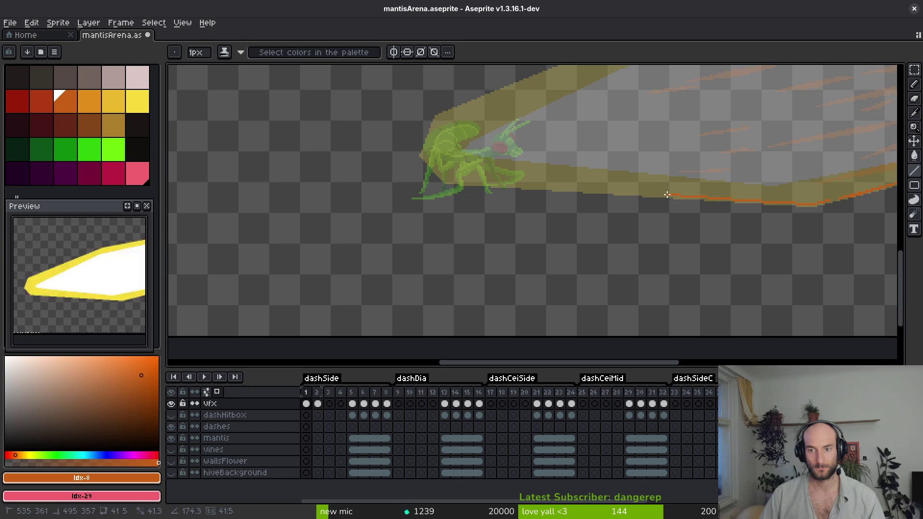
scroll(449, 207, up, 4)
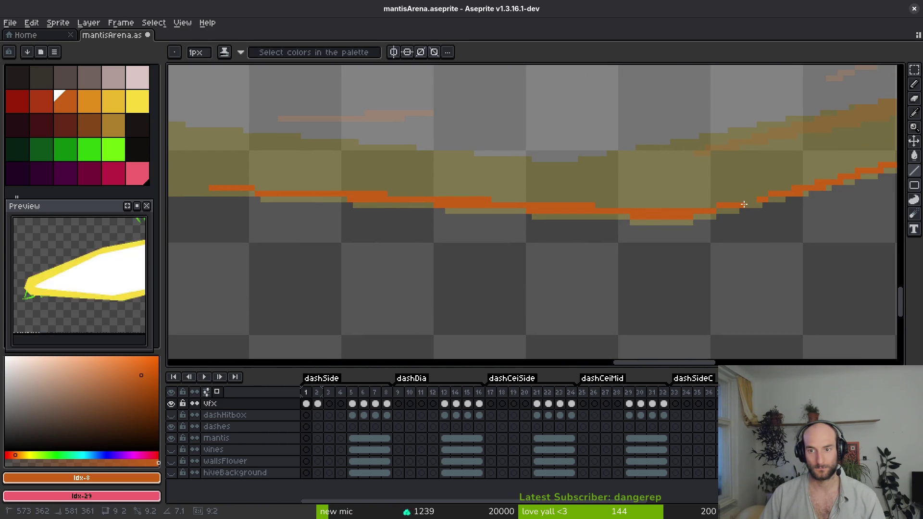
scroll(694, 243, down, 3)
scroll(511, 214, up, 5)
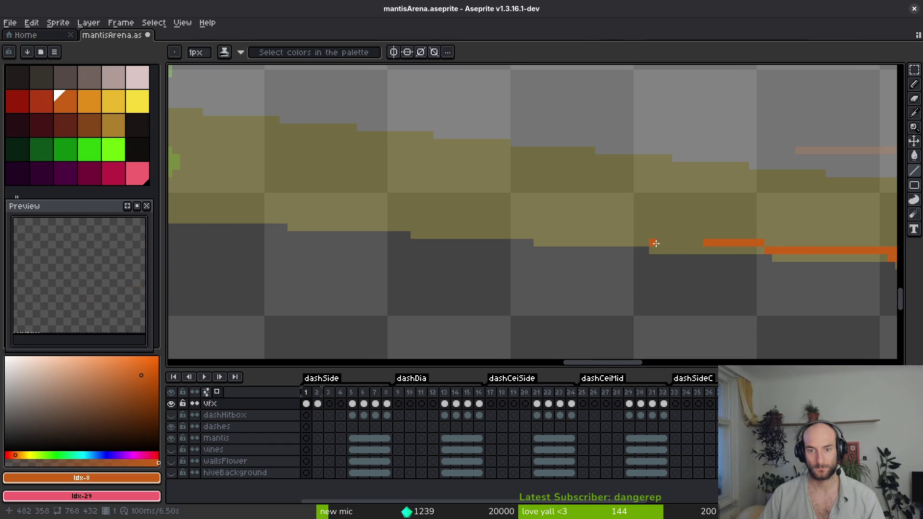
scroll(312, 198, down, 3)
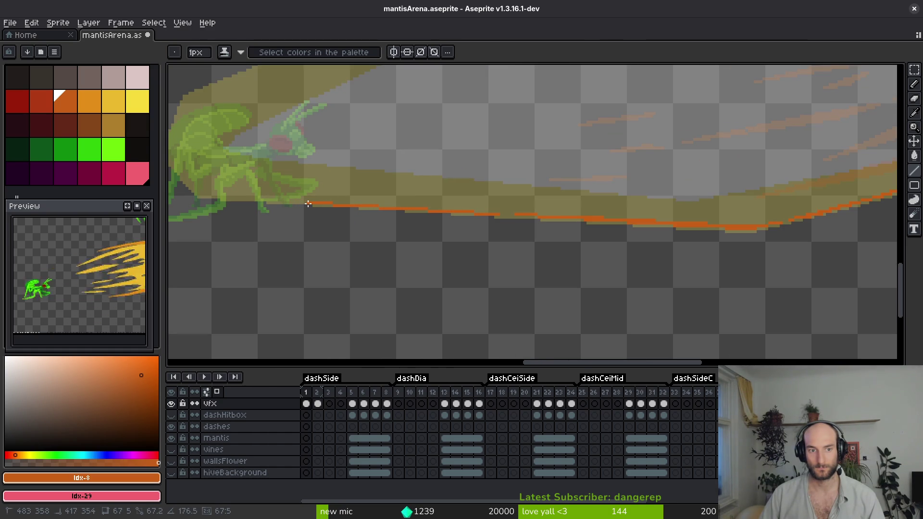
scroll(467, 244, up, 2)
scroll(500, 244, down, 2)
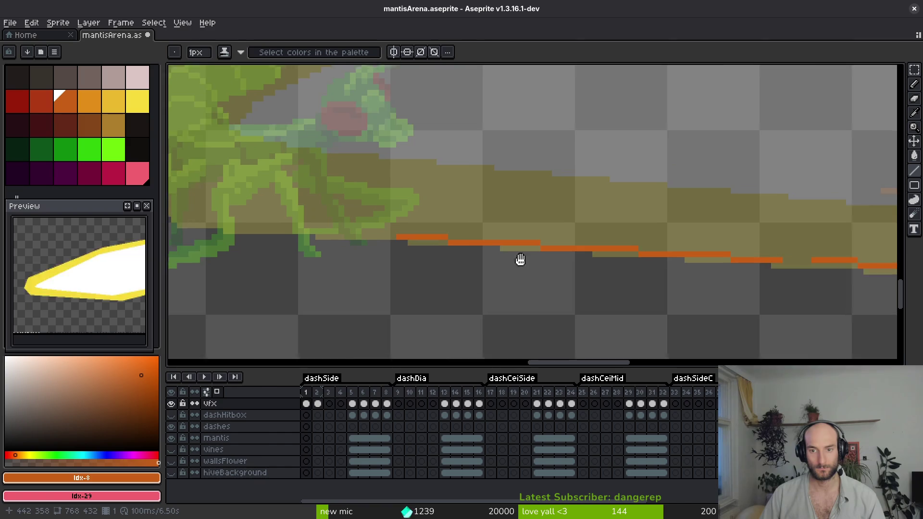
scroll(709, 253, up, 2)
drag(694, 248, 399, 233)
scroll(392, 243, down, 2)
scroll(536, 278, up, 2)
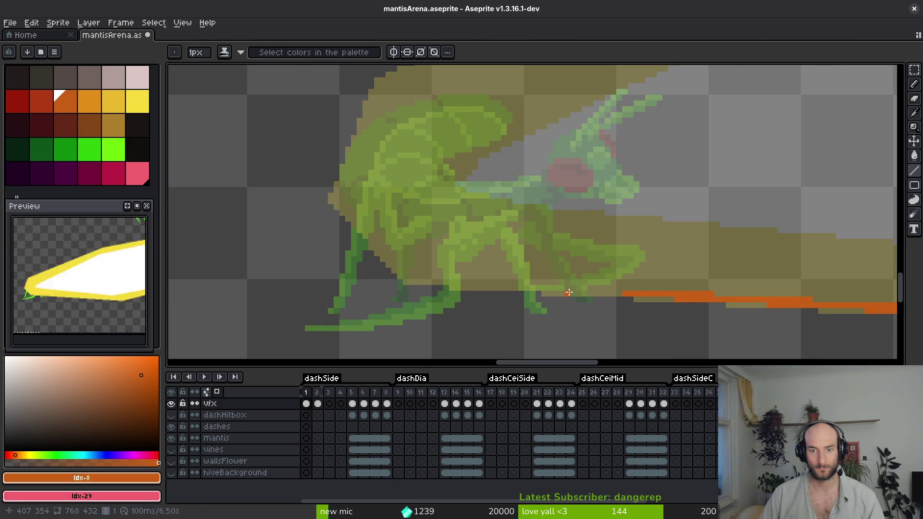
mouse_move(556, 290)
mouse_down()
mouse_move(407, 279)
mouse_move(338, 205)
mouse_move(372, 102)
mouse_up()
scroll(522, 236, down, 3)
- Join the mantis edge to the bottom line and draw orange up the mantis's back
click(521, 236)
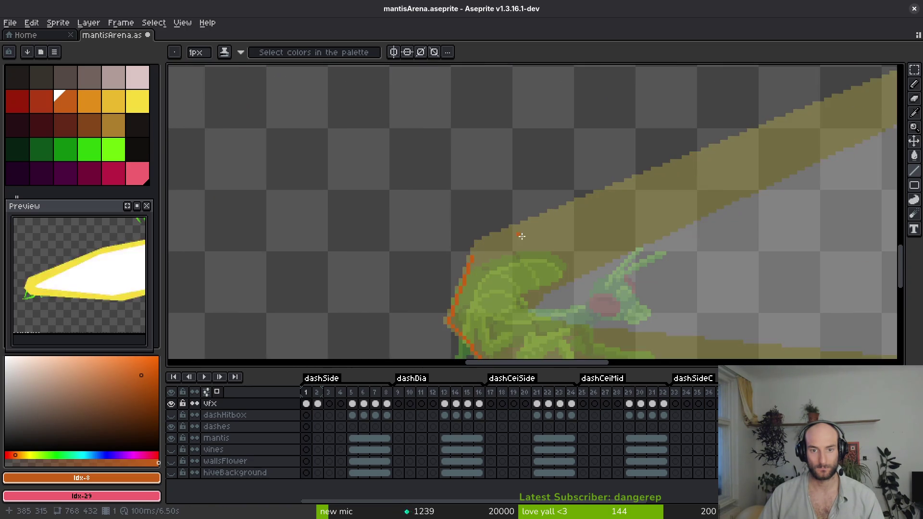
scroll(521, 236, up, 2)
scroll(421, 269, down, 5)
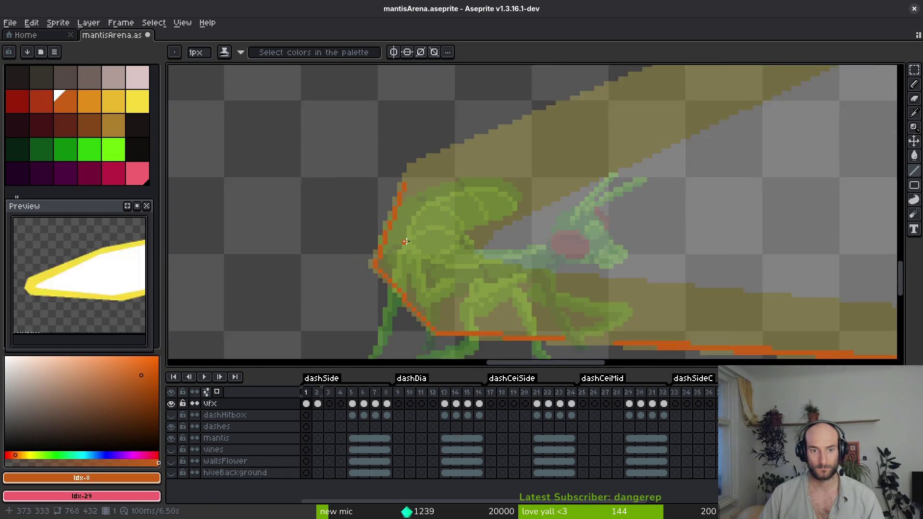
drag(376, 273, 436, 344)
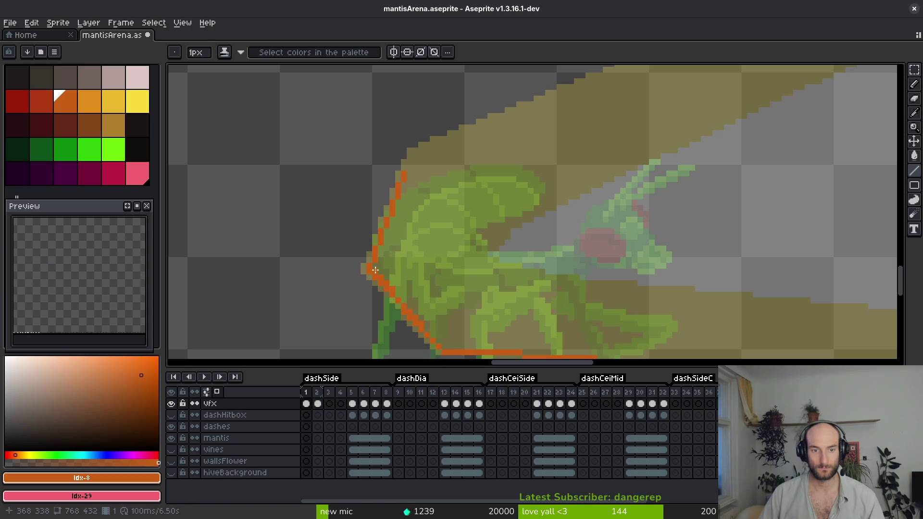
mouse_move(376, 270)
mouse_down()
mouse_move(387, 220)
mouse_move(621, 149)
mouse_up()
scroll(404, 270, down, 4)
scroll(417, 241, up, 3)
- Outline the beam's upper edge in orange with several line segments
drag(622, 148, 750, 91)
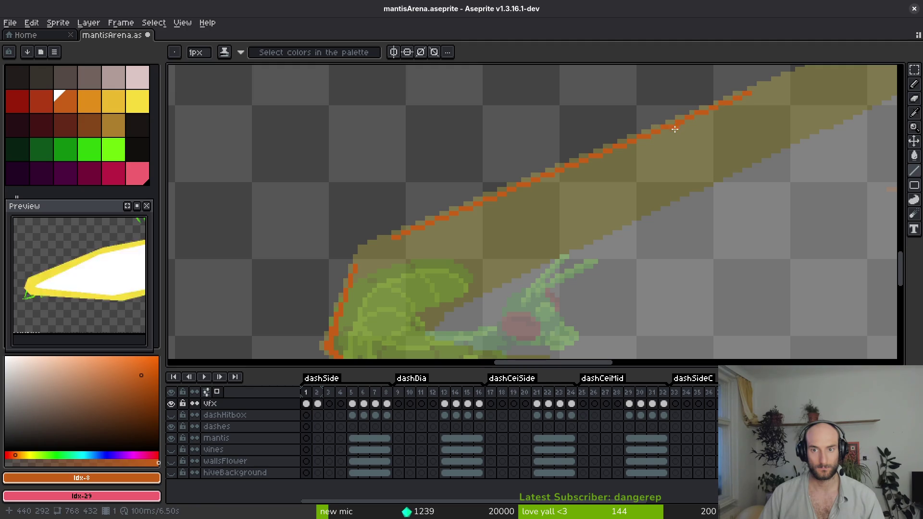
drag(664, 129, 456, 213)
scroll(456, 213, down, 3)
scroll(577, 230, up, 3)
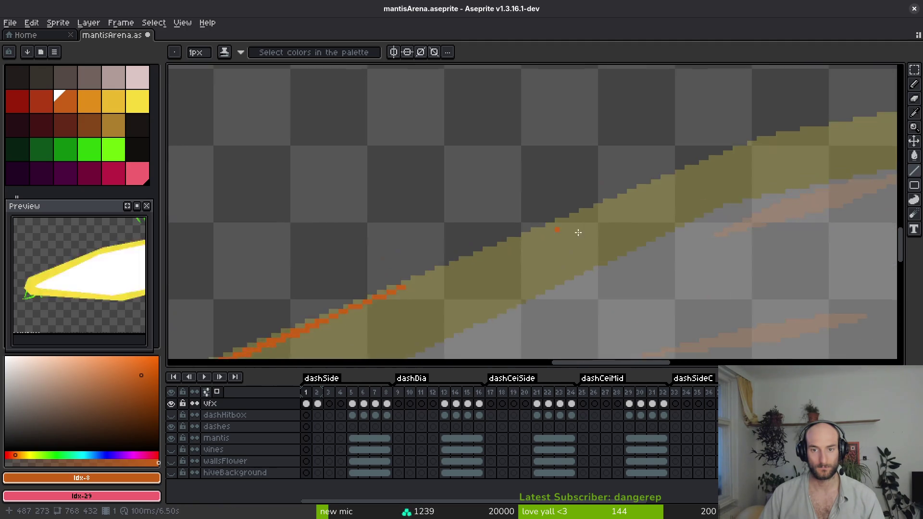
mouse_move(372, 291)
mouse_down()
mouse_move(612, 200)
mouse_move(604, 198)
mouse_move(689, 178)
mouse_up()
drag(689, 178, 758, 165)
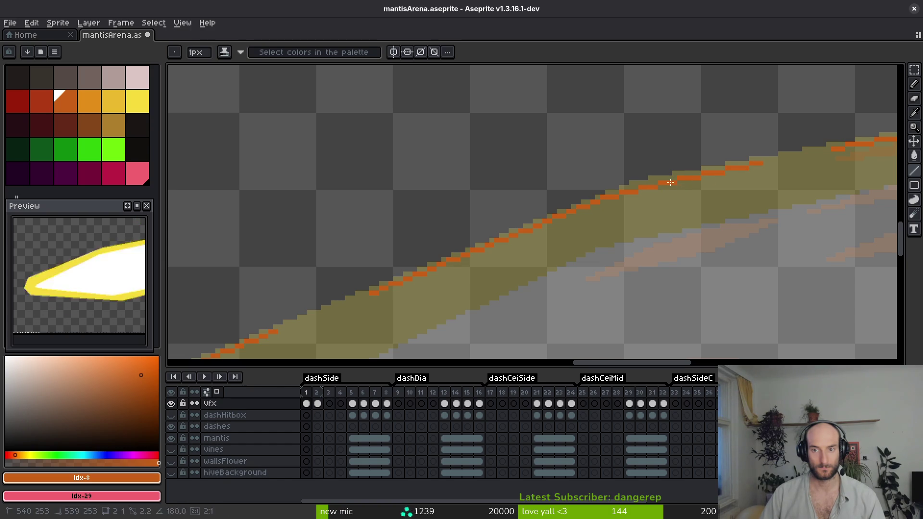
drag(591, 206, 446, 263)
- Save mantisArena, zoom out, and compare frame 1's outlined dash with frame 2's vfx cel
key(ctrl+s)
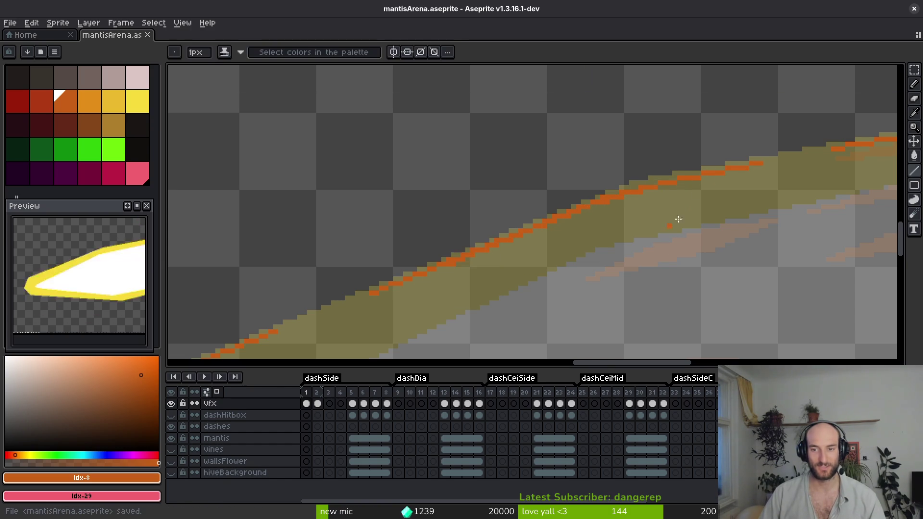
scroll(654, 228, down, 3)
scroll(654, 228, down, 3)
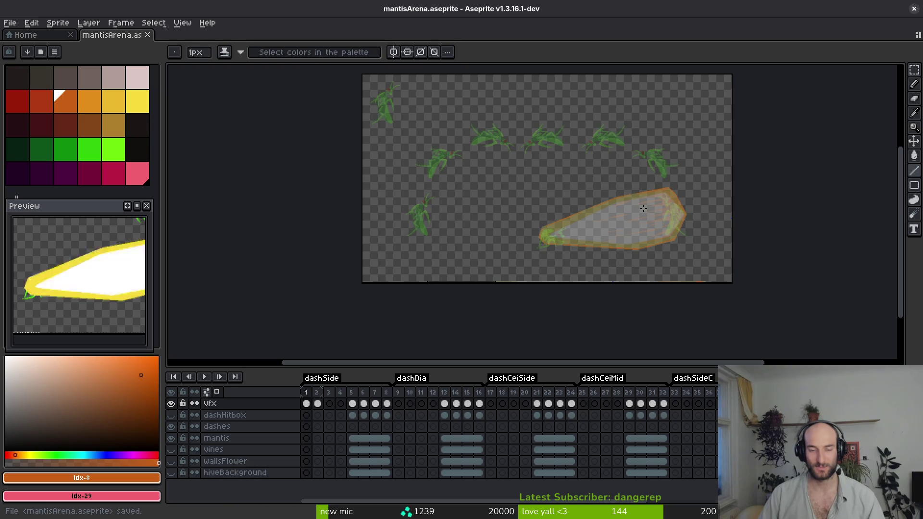
click(310, 403)
click(317, 404)
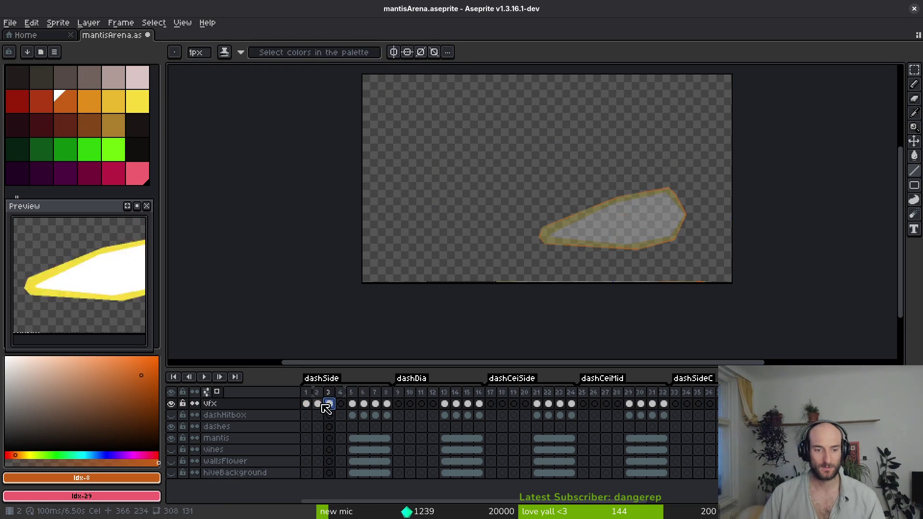
key(ctrl+s)
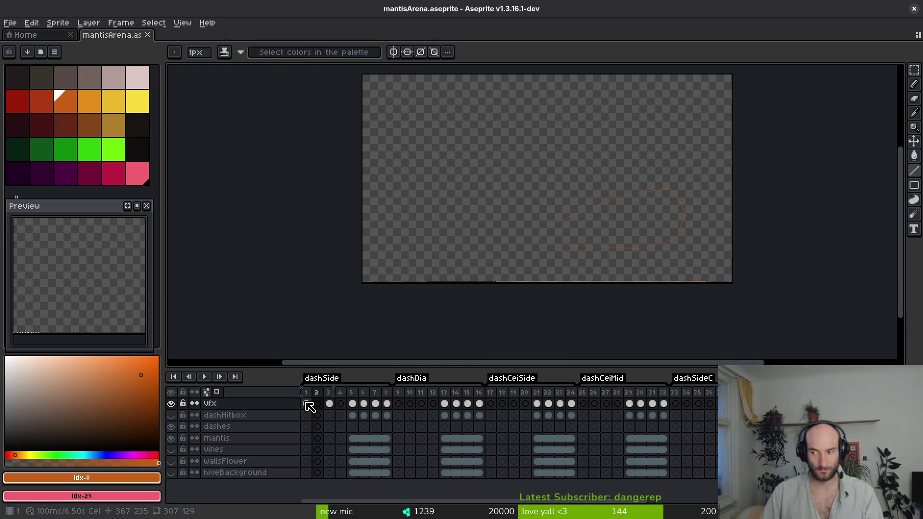
click(306, 404)
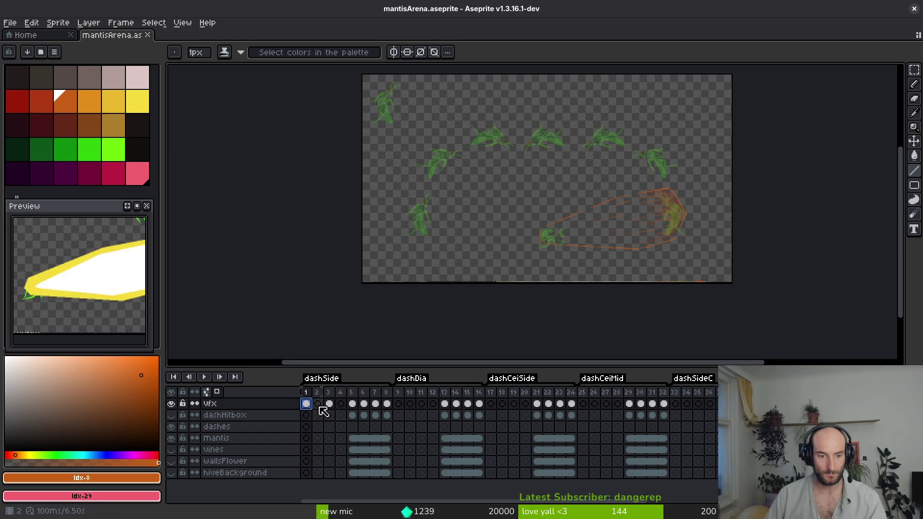
click(317, 404)
scroll(762, 220, up, 1)
scroll(219, 153, up, 1)
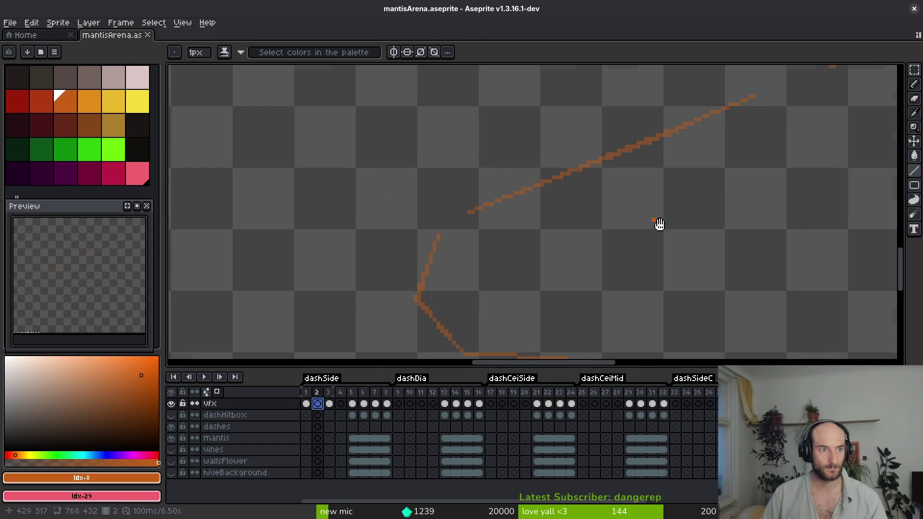
- Extend the end of the orange slash outline a little further, then return to frame 2
scroll(433, 282, up, 2)
scroll(437, 267, down, 1)
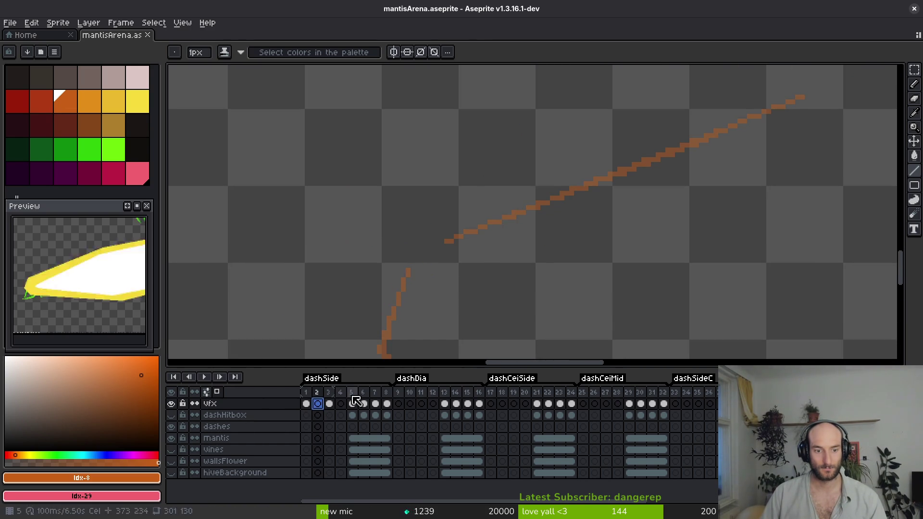
click(422, 251)
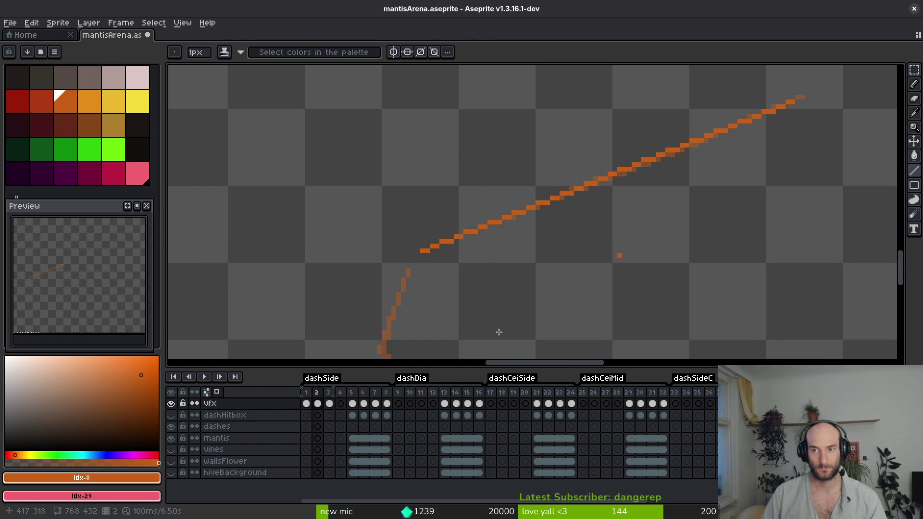
click(305, 403)
click(317, 404)
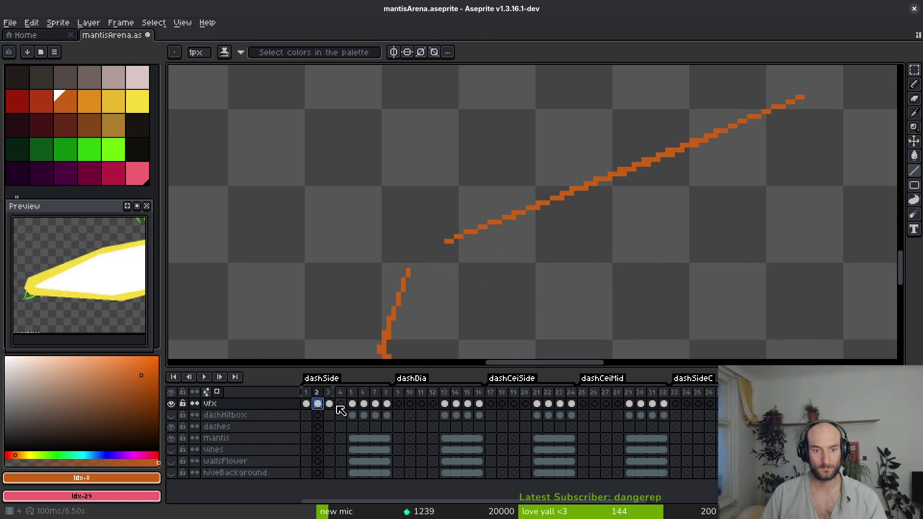
scroll(454, 273, up, 2)
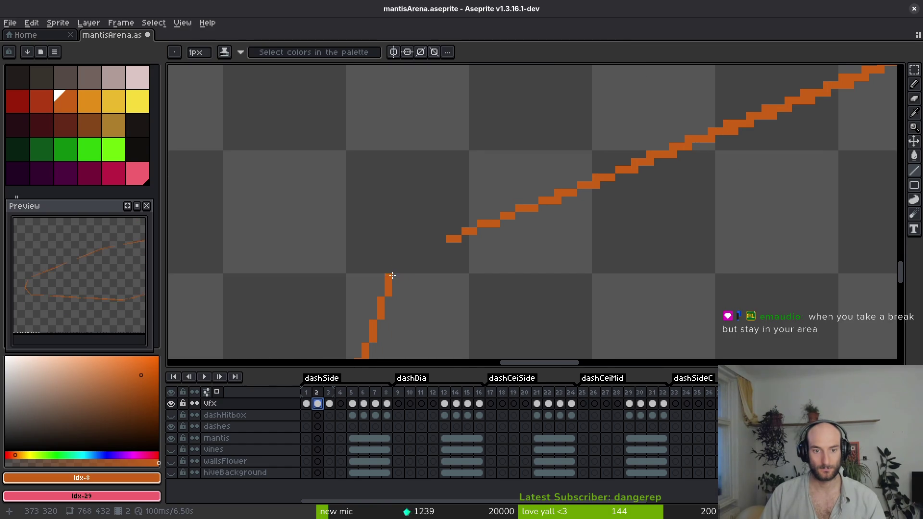
- Draw orange lines up from the vertical stroke and across the upper-curve gap, then save mantisArena
drag(390, 274, 443, 239)
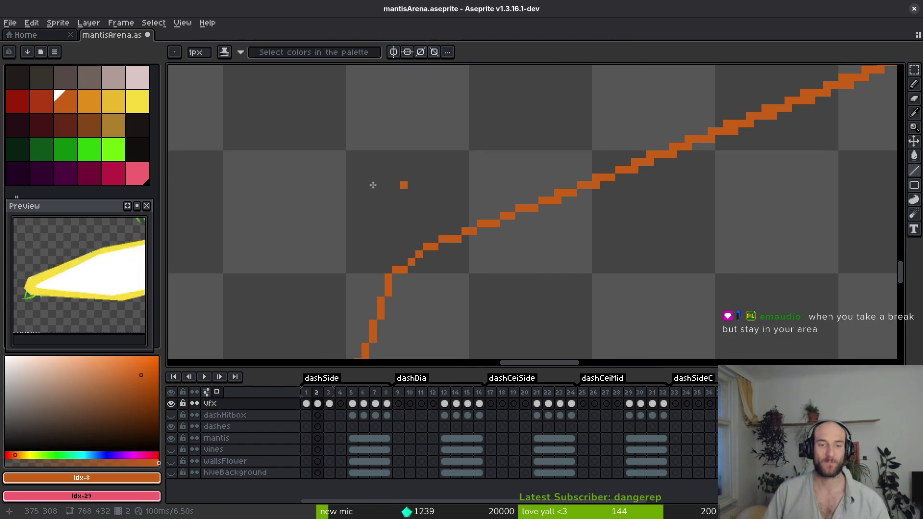
mouse_move(405, 259)
mouse_down()
mouse_move(630, 170)
mouse_move(610, 181)
mouse_up()
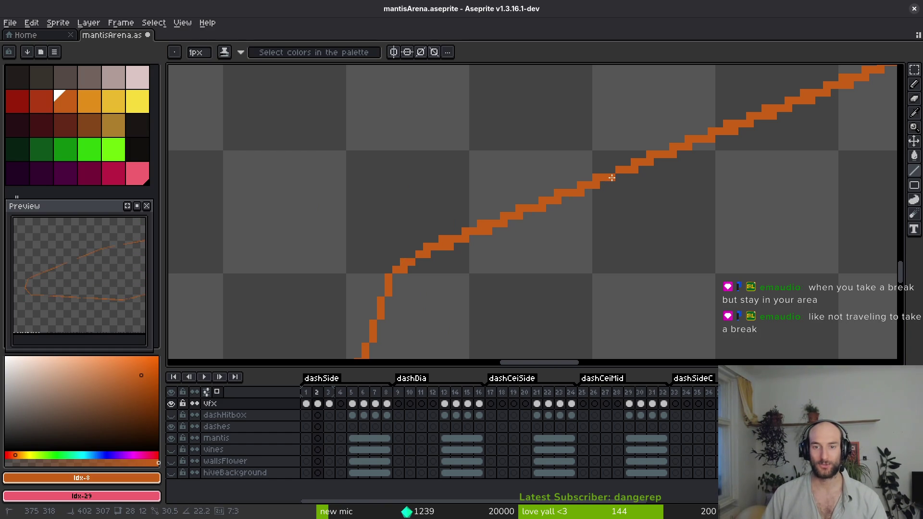
key(ctrl+s)
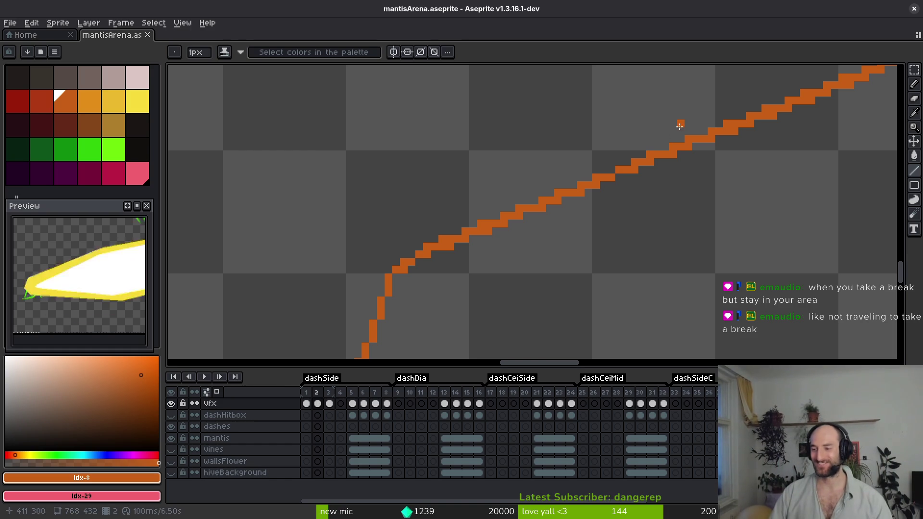
scroll(526, 264, down, 2)
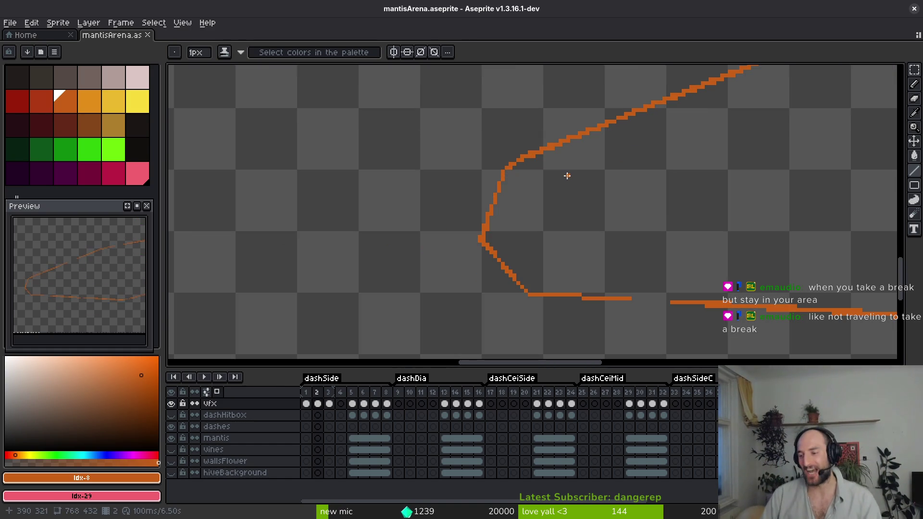
scroll(535, 174, up, 1)
- Join the lower outline with a straight orange segment
key(ctrl+s)
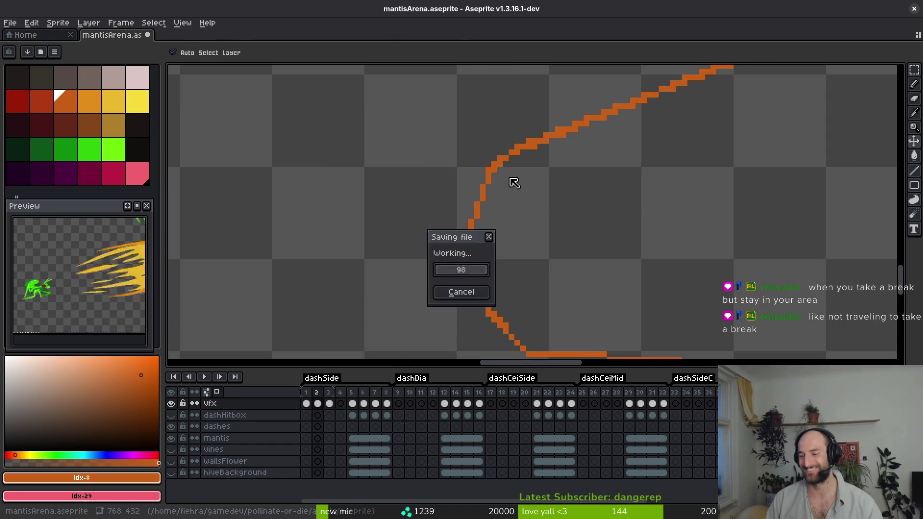
scroll(495, 168, down, 1)
scroll(536, 205, right, 5)
scroll(244, 231, up, 1)
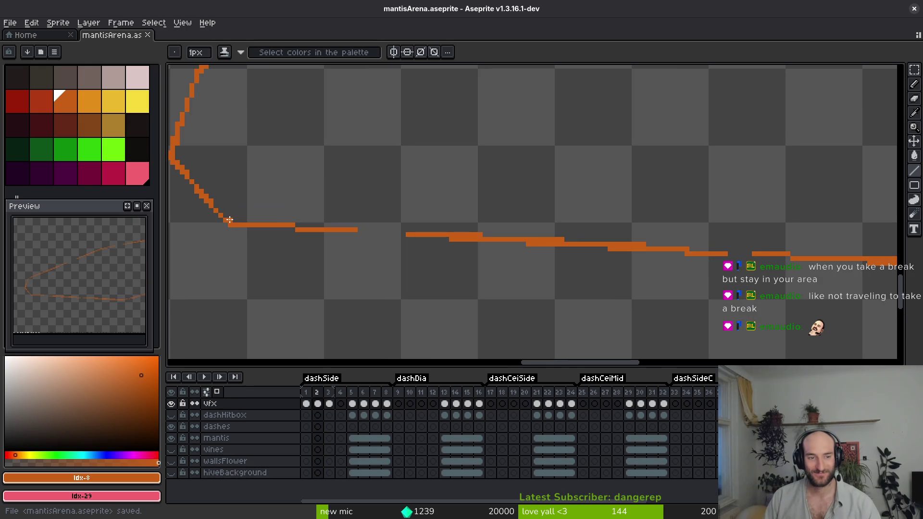
shift+click(560, 244)
- Connect the rising right end of the outline with an orange line and save
scroll(557, 245, up, 4)
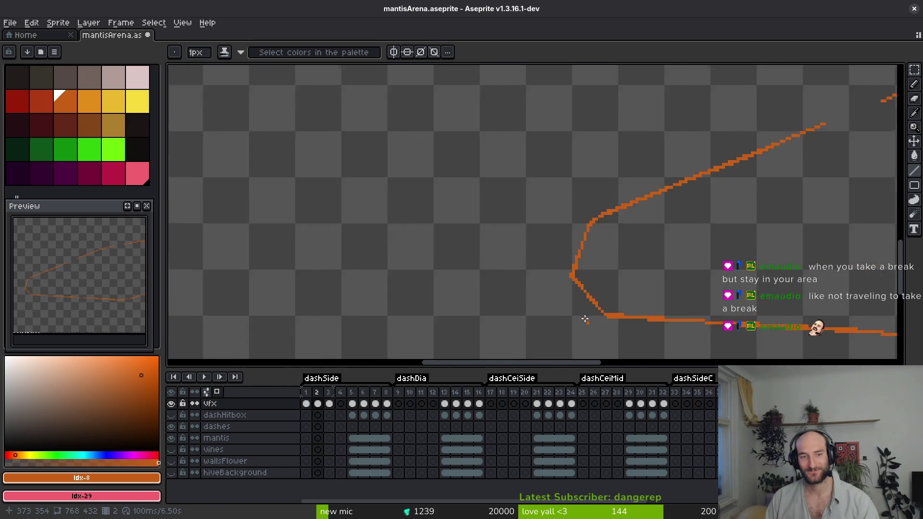
scroll(553, 247, down, 5)
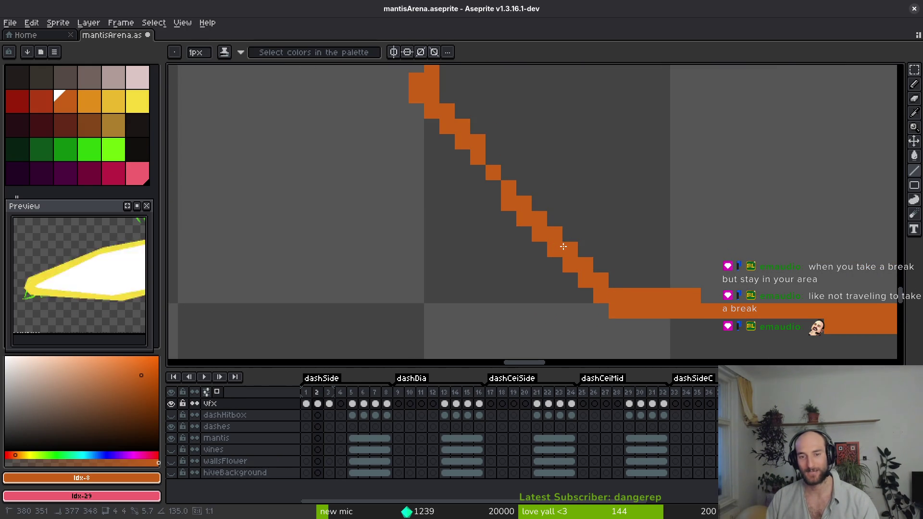
scroll(350, 264, up, 2)
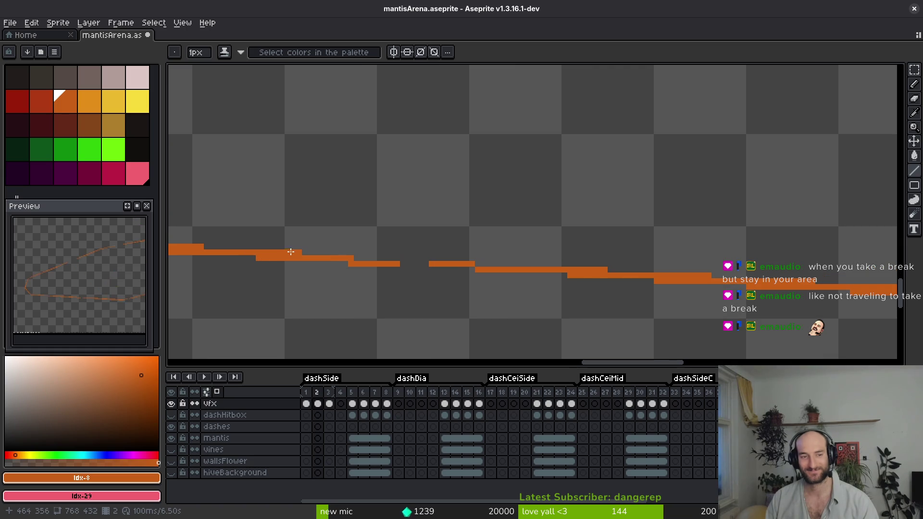
scroll(718, 301, down, 2)
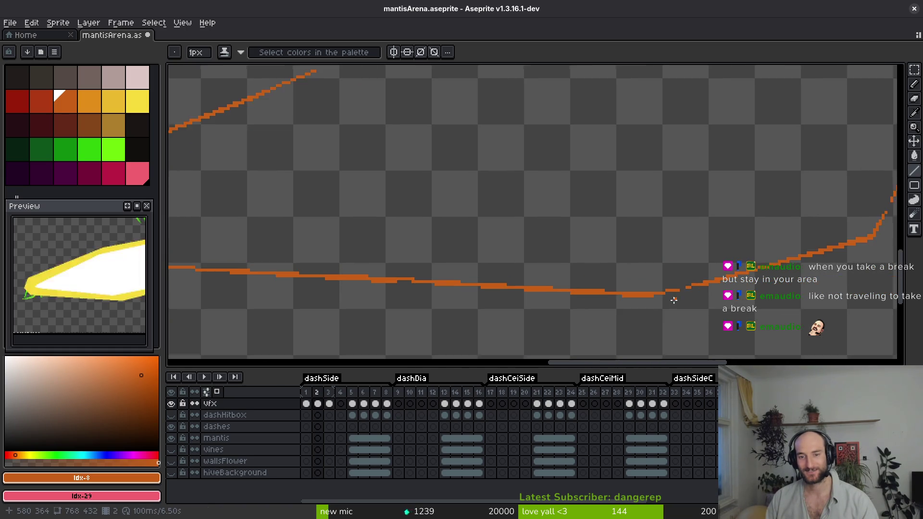
scroll(533, 313, up, 3)
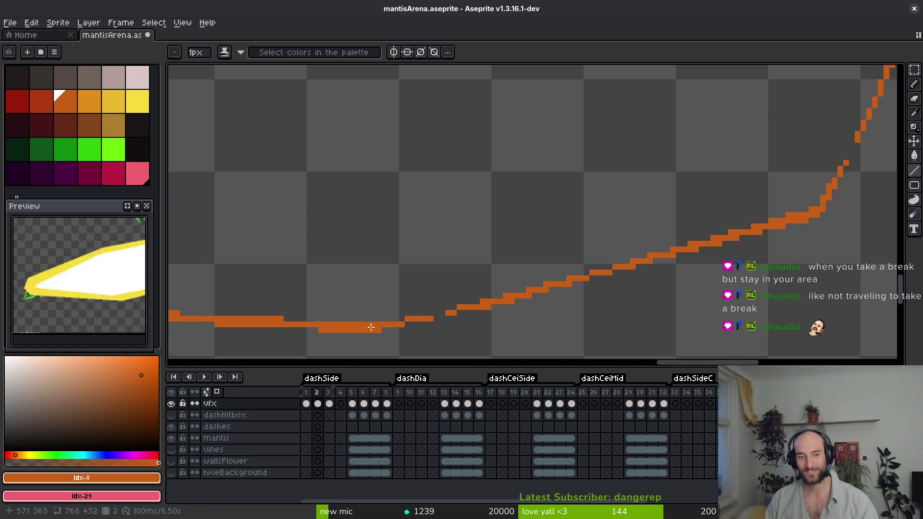
drag(371, 327, 591, 277)
key(ctrl+s)
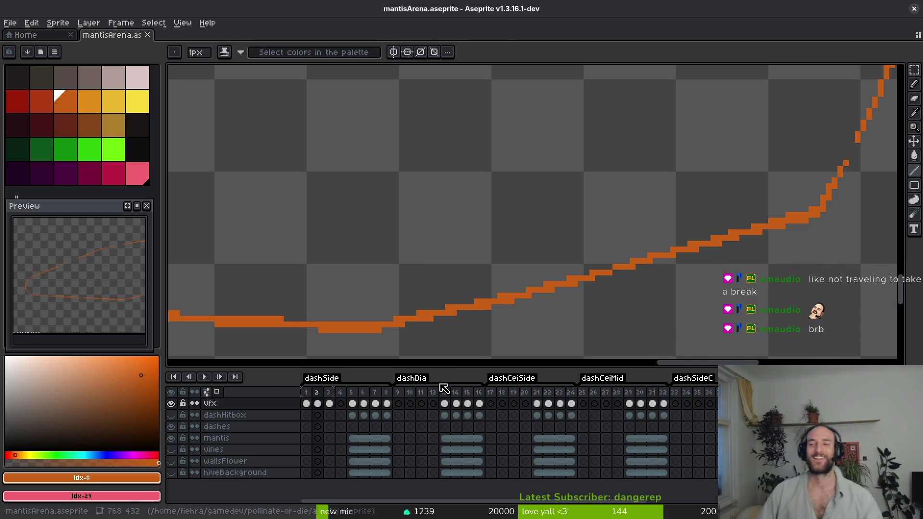
- Touch up the lower orange segment near the outline's bend
scroll(601, 285, up, 3)
scroll(600, 285, down, 1)
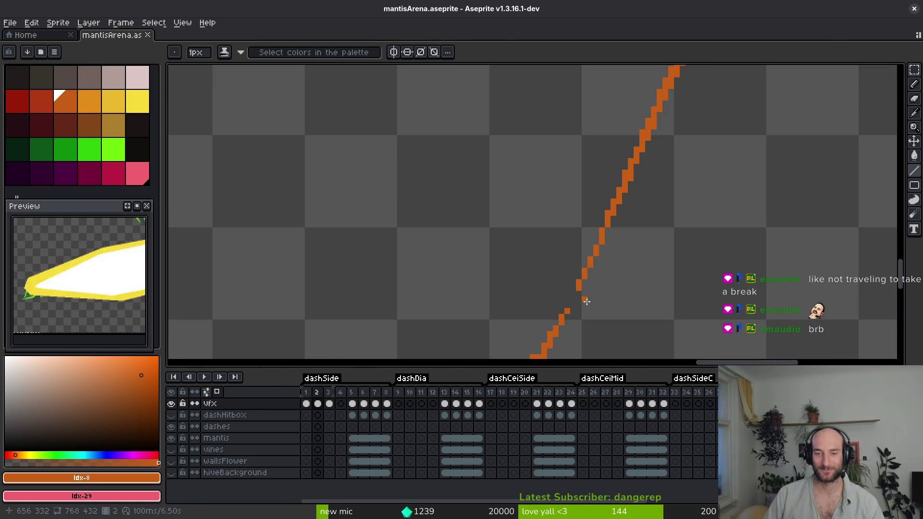
scroll(611, 204, down, 3)
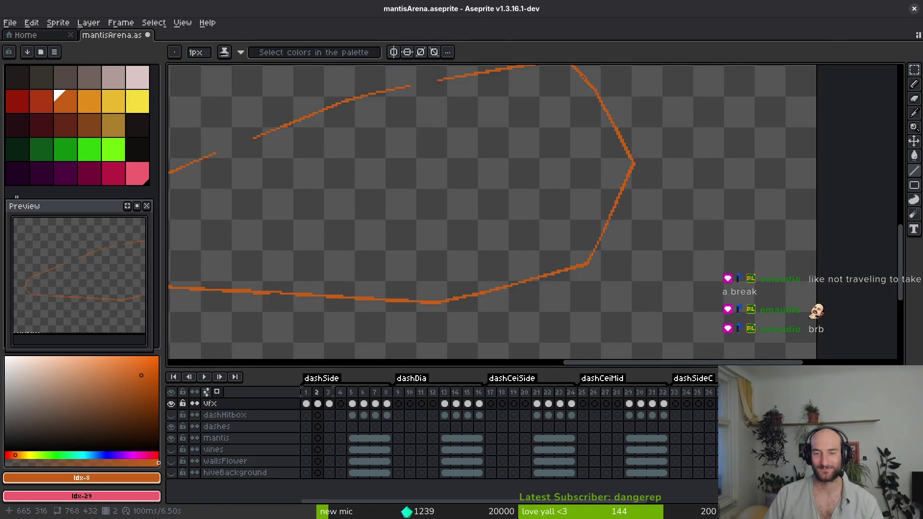
scroll(629, 195, up, 3)
scroll(644, 215, up, 1)
scroll(602, 275, up, 1)
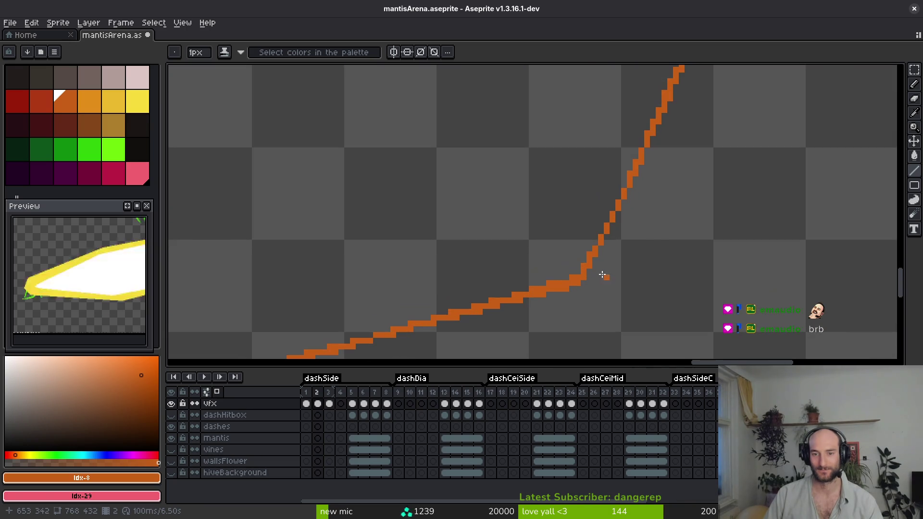
scroll(578, 273, down, 3)
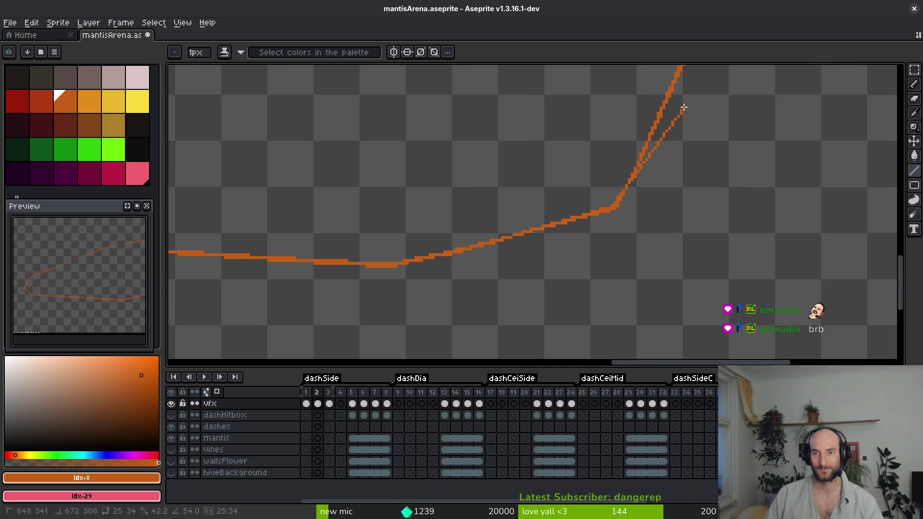
scroll(693, 236, down, 3)
scroll(696, 276, up, 4)
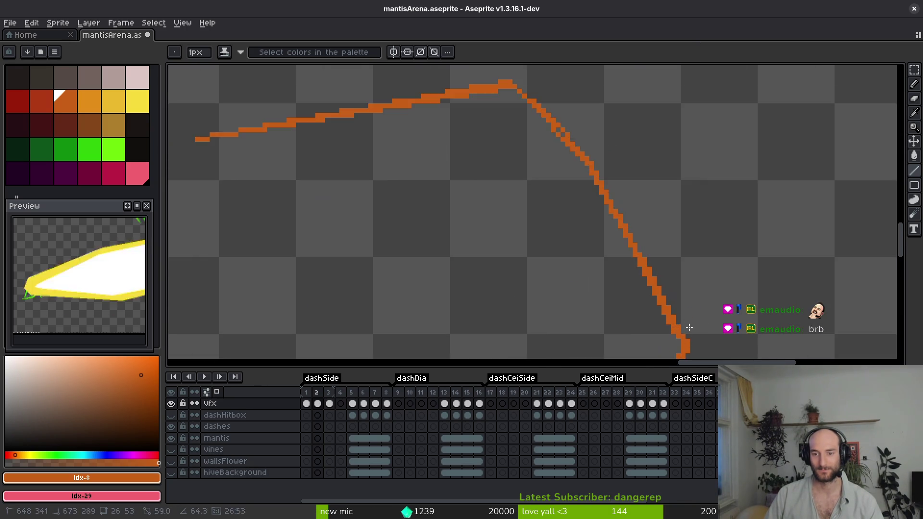
scroll(687, 346, down, 1)
scroll(691, 322, down, 4)
scroll(682, 313, up, 6)
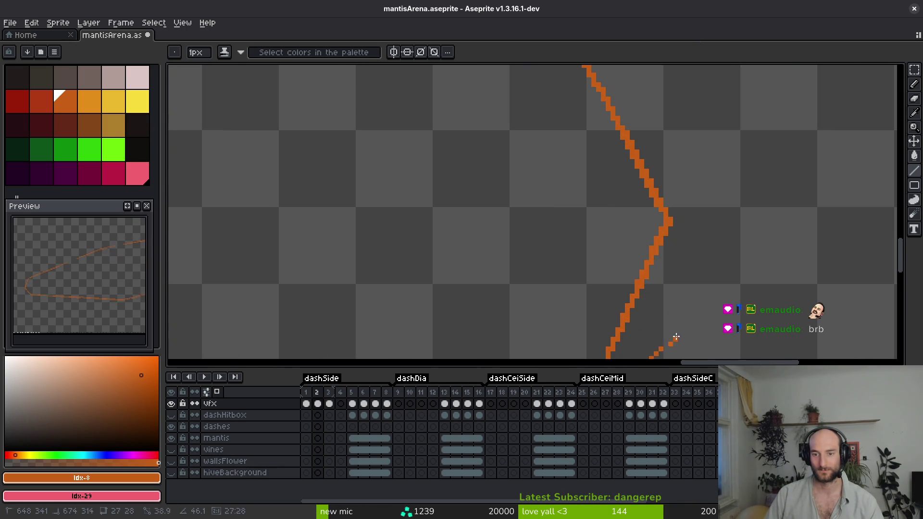
drag(669, 219, 667, 220)
scroll(667, 220, down, 3)
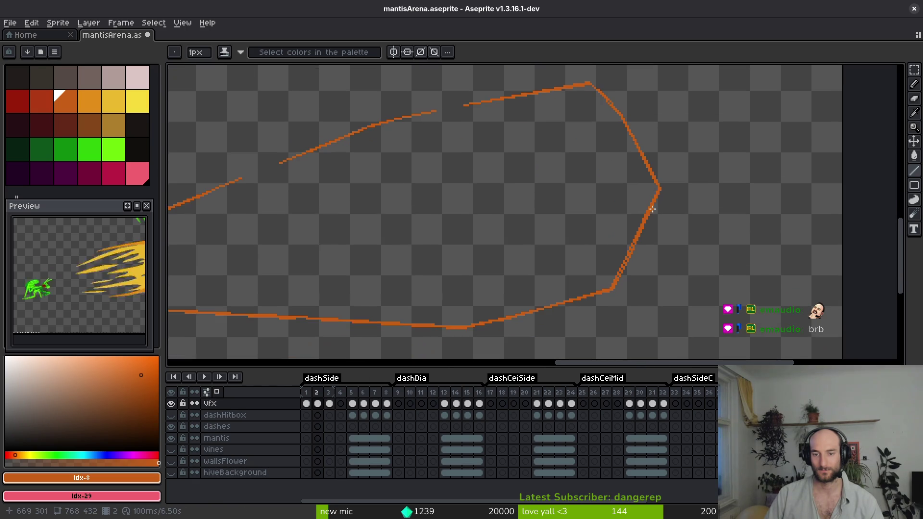
scroll(644, 240, up, 3)
scroll(668, 240, down, 1)
scroll(678, 231, down, 1)
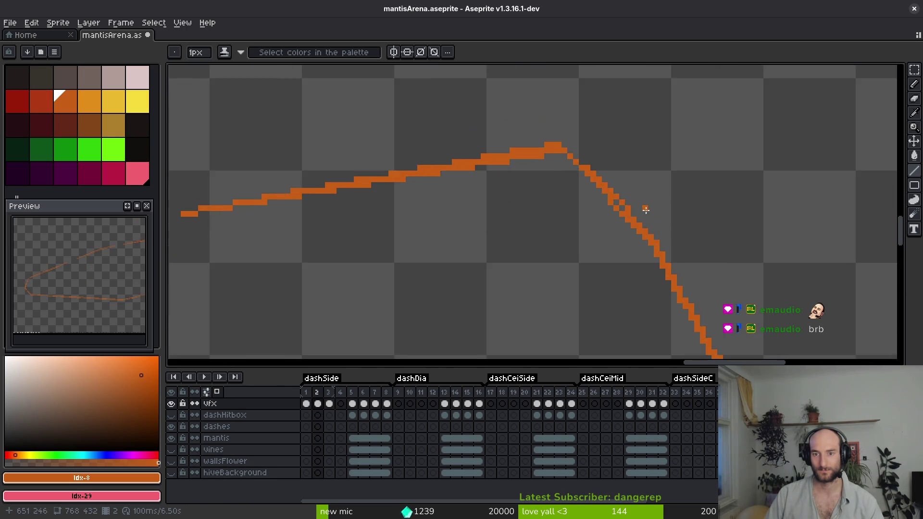
scroll(645, 208, up, 2)
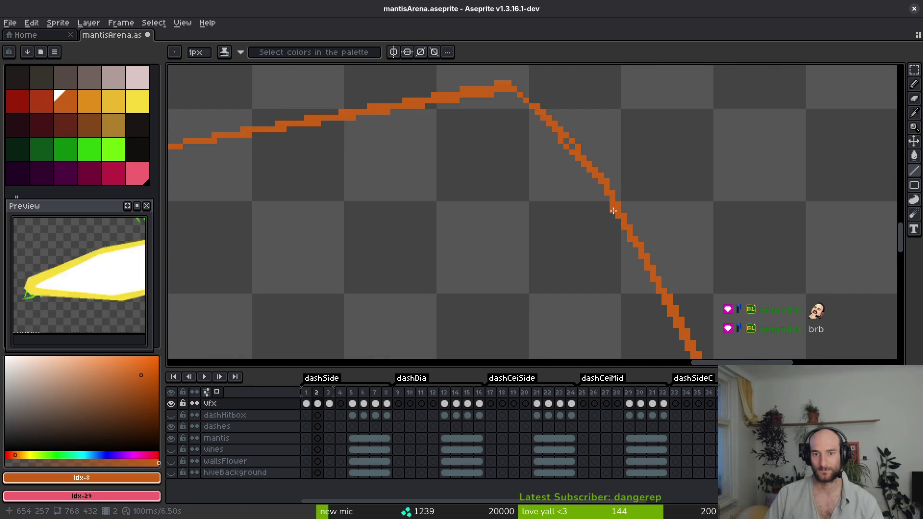
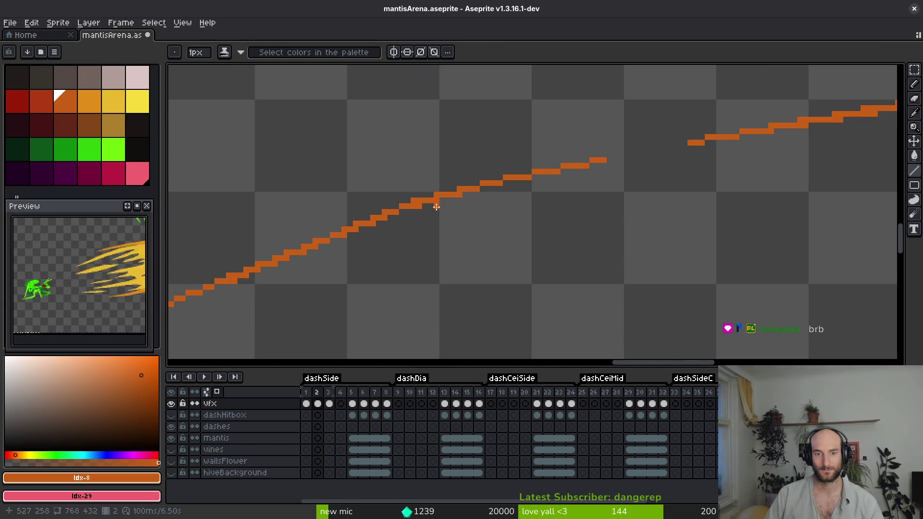
- Bridge the first remaining gap in the orange outline around the dash shape
drag(421, 203, 736, 139)
scroll(721, 165, down, 1)
scroll(557, 213, up, 1)
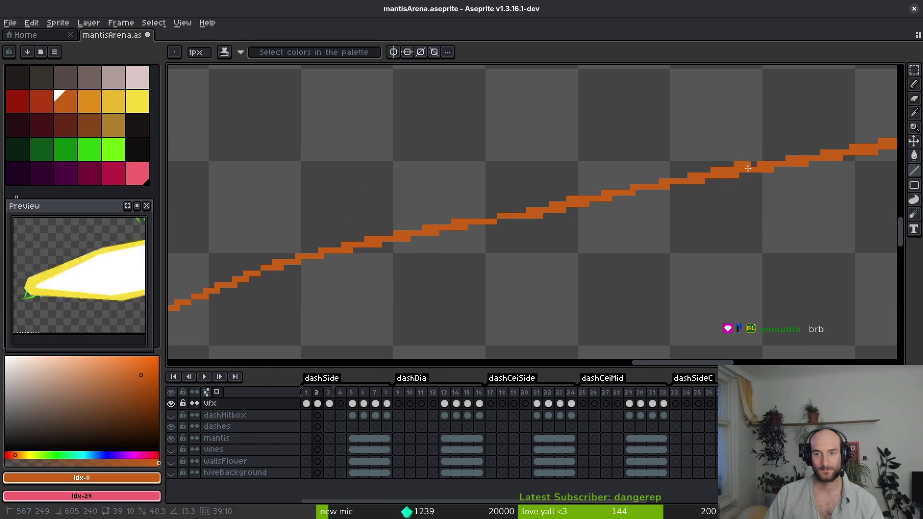
scroll(596, 217, down, 2)
scroll(515, 221, up, 2)
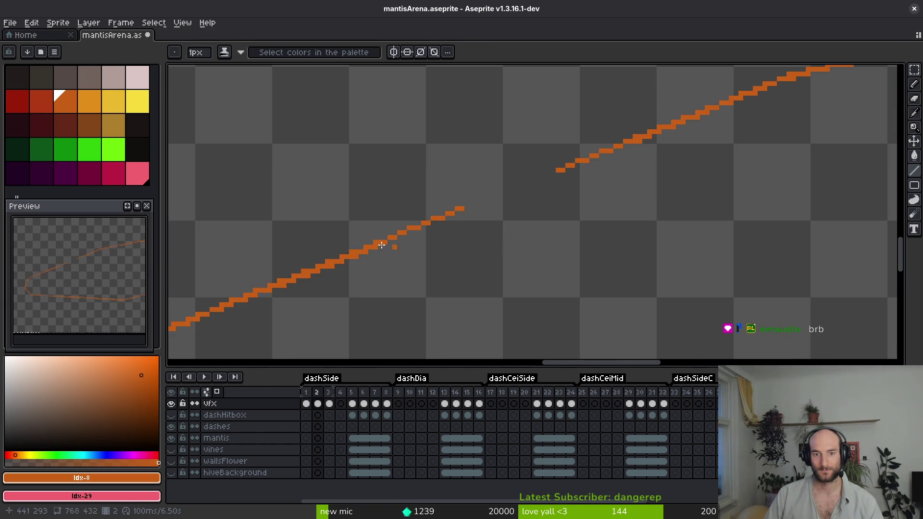
- Join the lower and upper outline segments, save mantisArena.aseprite, and step to the next frame
mouse_move(462, 208)
mouse_down()
mouse_move(644, 137)
mouse_move(618, 172)
mouse_up()
scroll(620, 178, down, 2)
scroll(649, 211, down, 1)
key(ctrl+s)
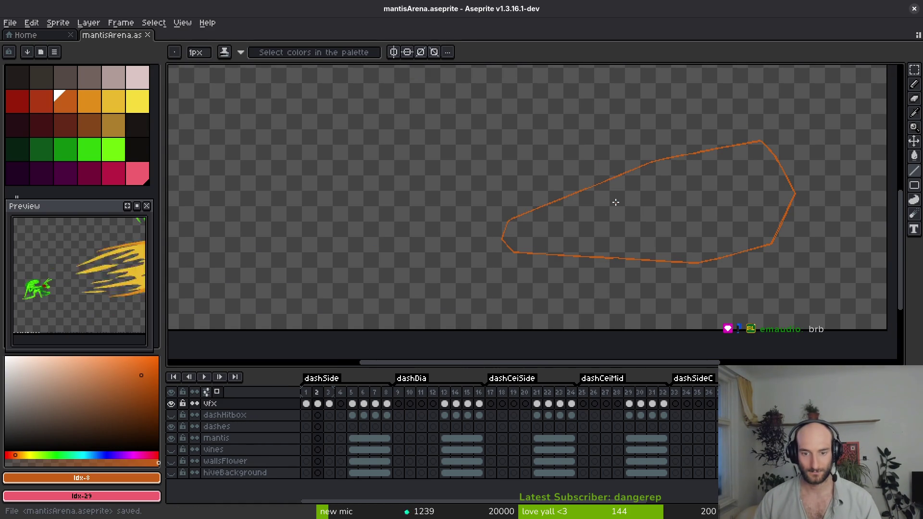
key(period)
key(period)
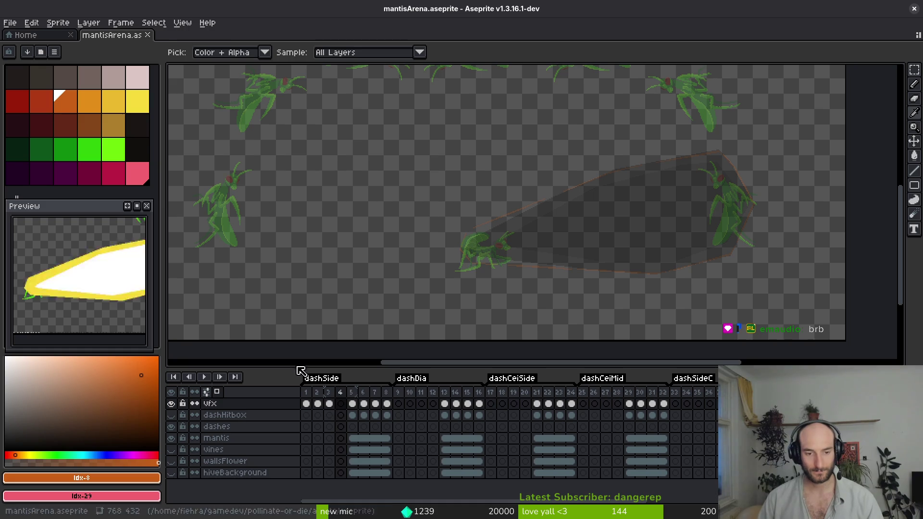
- With the pencil active, copy the frame 14 slash cel onto frame 10, then go to frame 9
key(b)
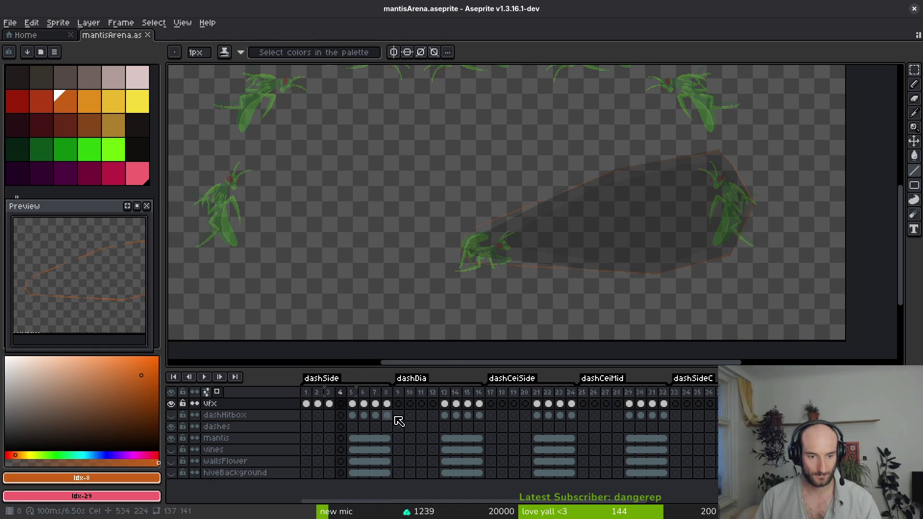
click(456, 405)
drag(459, 406, 410, 404)
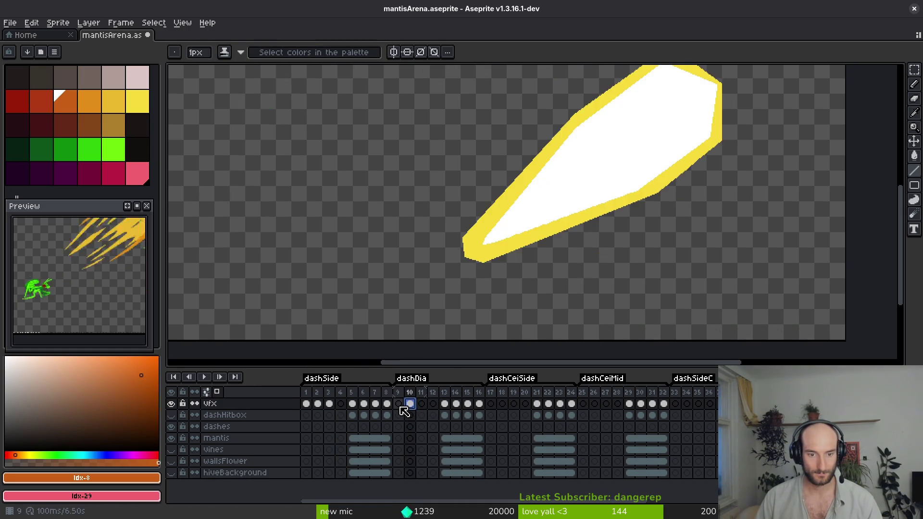
click(399, 404)
- Trace orange vertical and diagonal outline strokes along the slash's tip on frame 9
scroll(689, 346, up, 4)
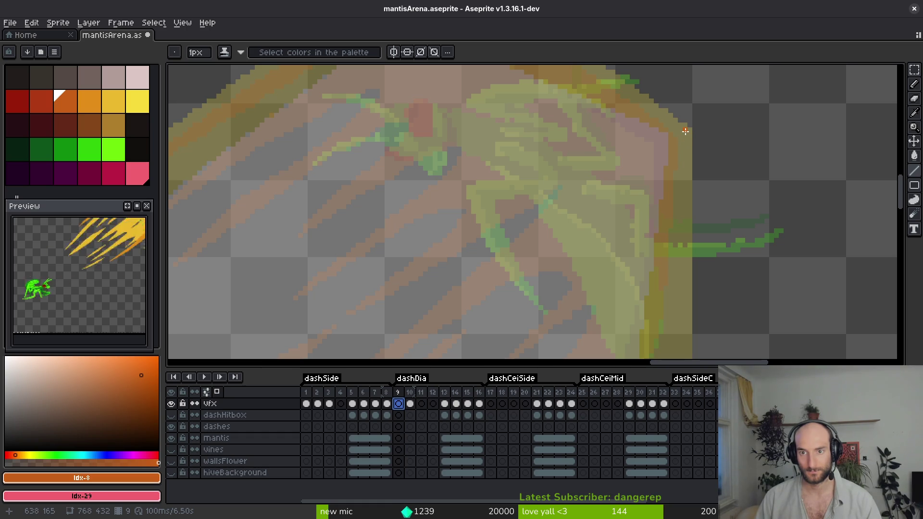
scroll(686, 131, down, 3)
mouse_move(686, 131)
mouse_down()
mouse_move(695, 313)
mouse_move(692, 289)
mouse_up()
scroll(690, 332, up, 1)
scroll(681, 305, up, 2)
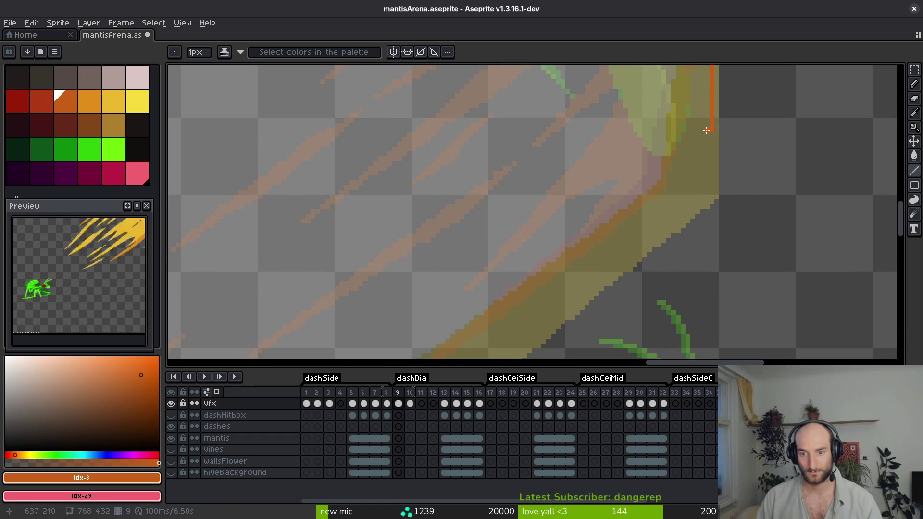
drag(713, 145, 712, 199)
scroll(761, 154, down, 2)
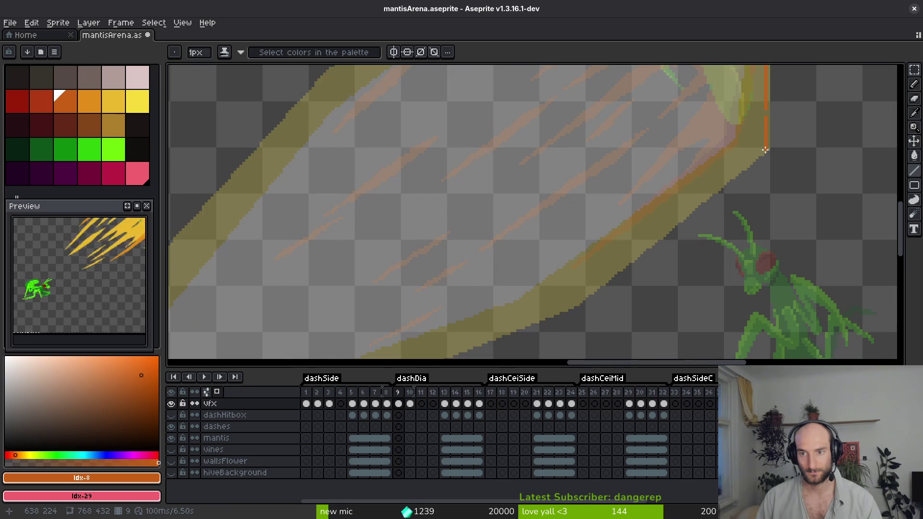
drag(765, 150, 695, 205)
scroll(721, 183, up, 2)
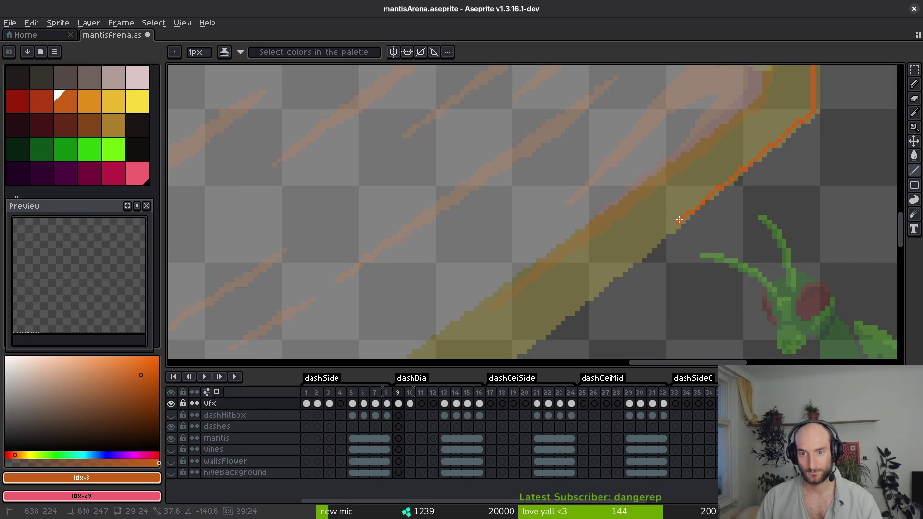
mouse_move(679, 220)
mouse_down()
mouse_move(804, 110)
mouse_move(736, 268)
mouse_move(736, 240)
mouse_up()
- Outline the slash's top edge up to its peak, undoing one misplaced stroke
mouse_move(706, 304)
mouse_down()
mouse_move(701, 231)
mouse_move(711, 208)
mouse_move(716, 249)
mouse_move(459, 97)
mouse_up()
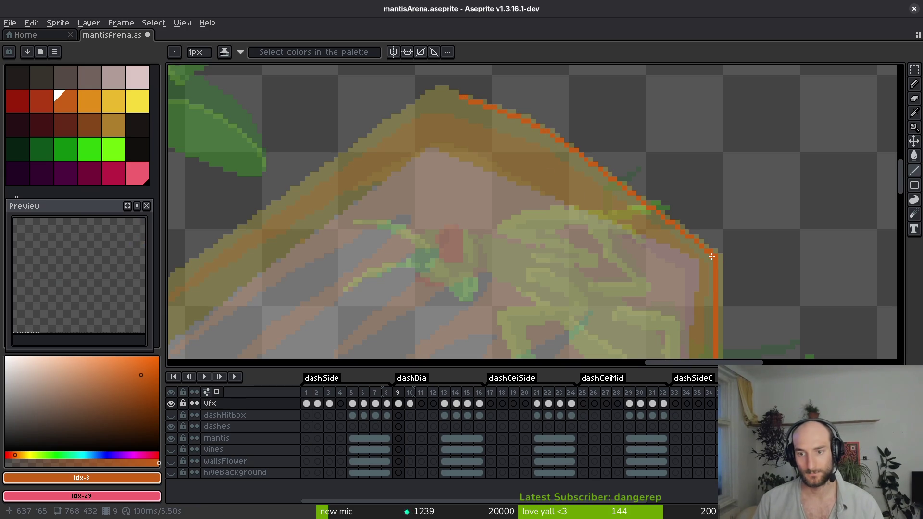
drag(712, 255, 581, 159)
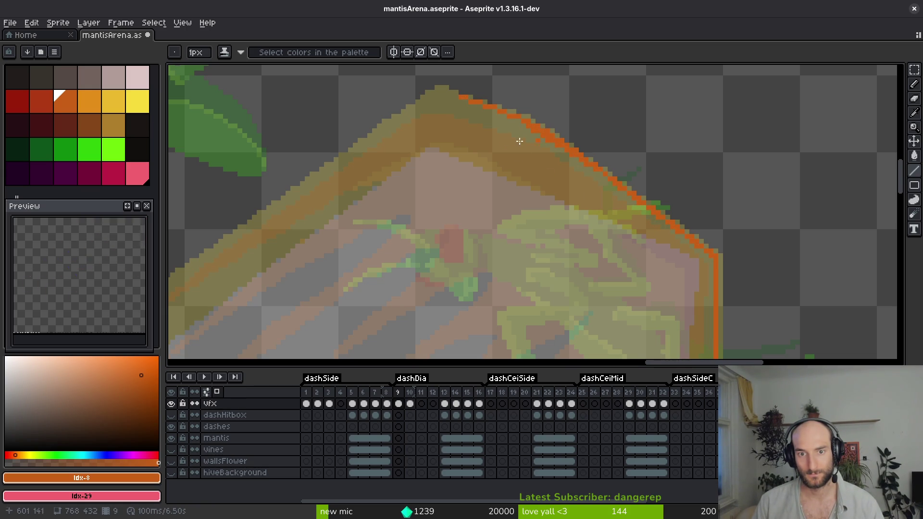
scroll(519, 141, up, 3)
mouse_move(650, 144)
mouse_down()
mouse_move(615, 137)
mouse_move(438, 250)
mouse_move(383, 303)
mouse_move(563, 159)
mouse_move(603, 143)
mouse_move(679, 158)
mouse_up()
key(ctrl+z)
drag(729, 173, 647, 155)
- Trace the orange outline along the slash's lower diagonal edge
scroll(647, 155, down, 3)
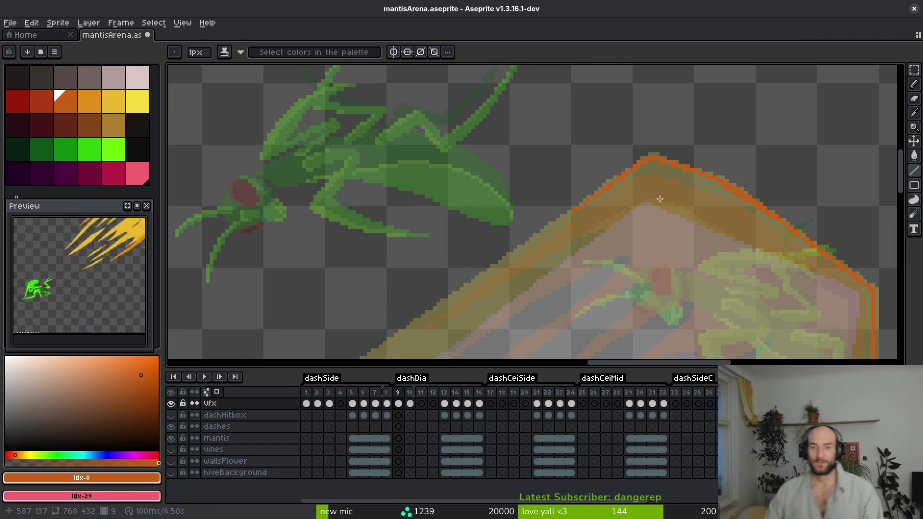
scroll(697, 183, down, 5)
scroll(697, 183, left, 5)
scroll(625, 240, up, 2)
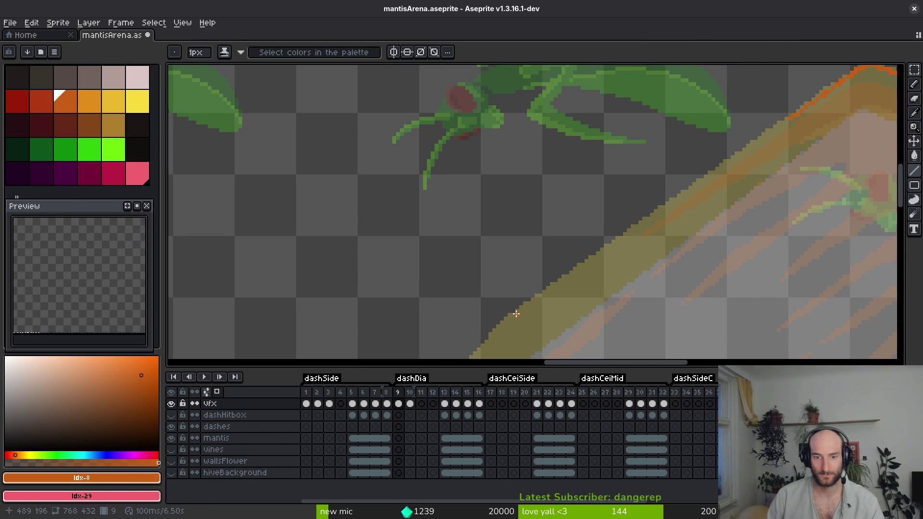
drag(516, 315, 765, 136)
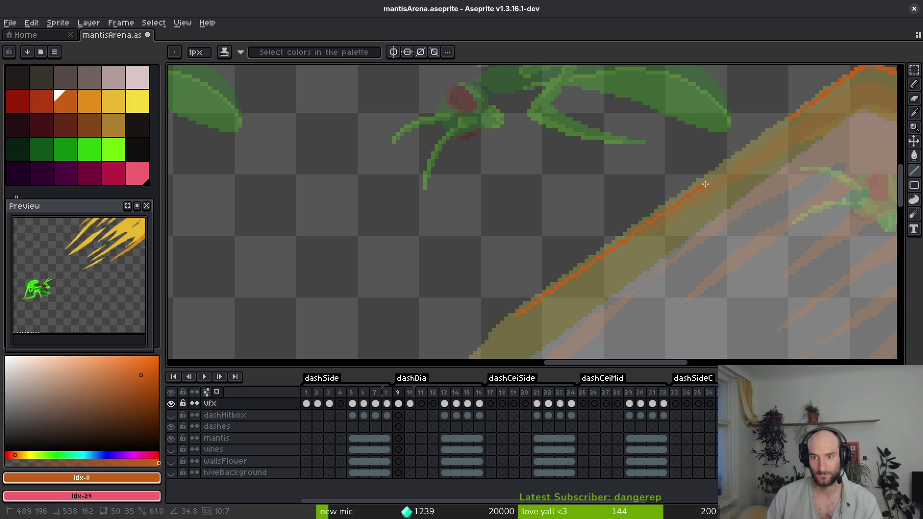